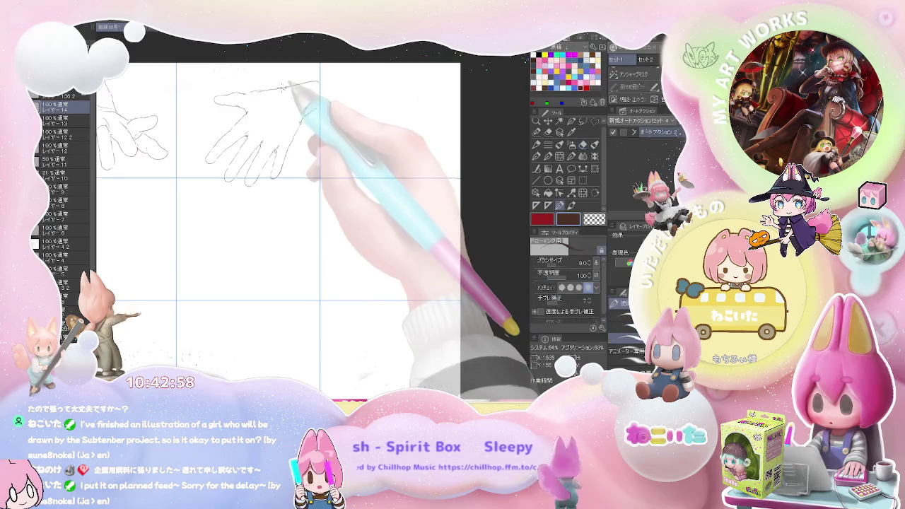
# - Touch up the open-hand study, alternating between pen and eraser
pyautogui.press('p')
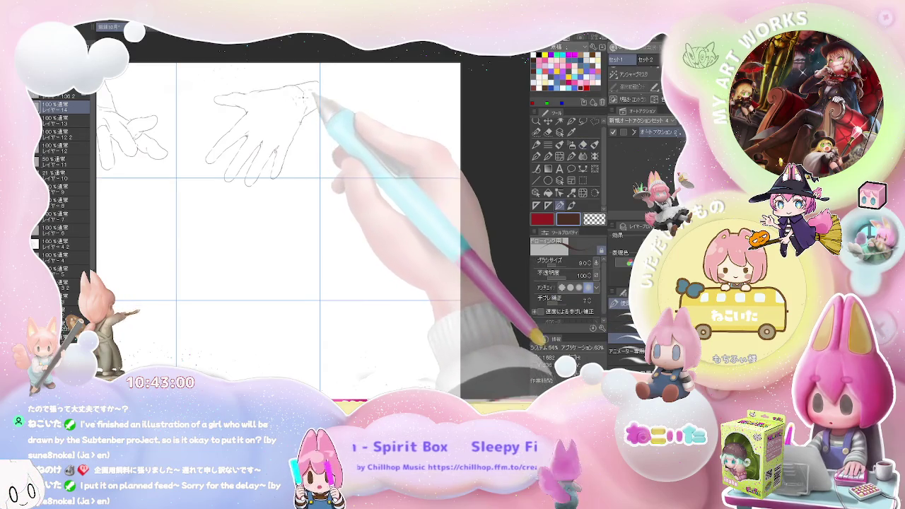
pyautogui.press('e')
pyautogui.press('p')
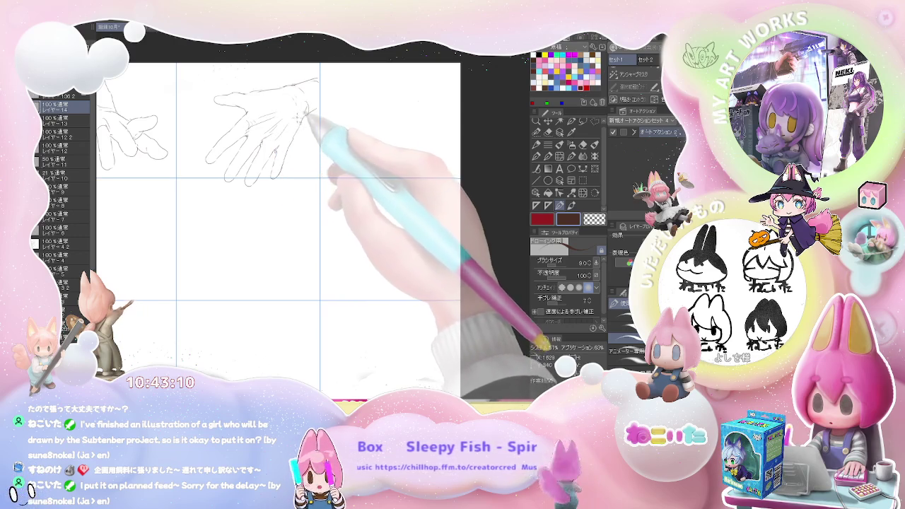
pyautogui.scroll(2, 297, 134)
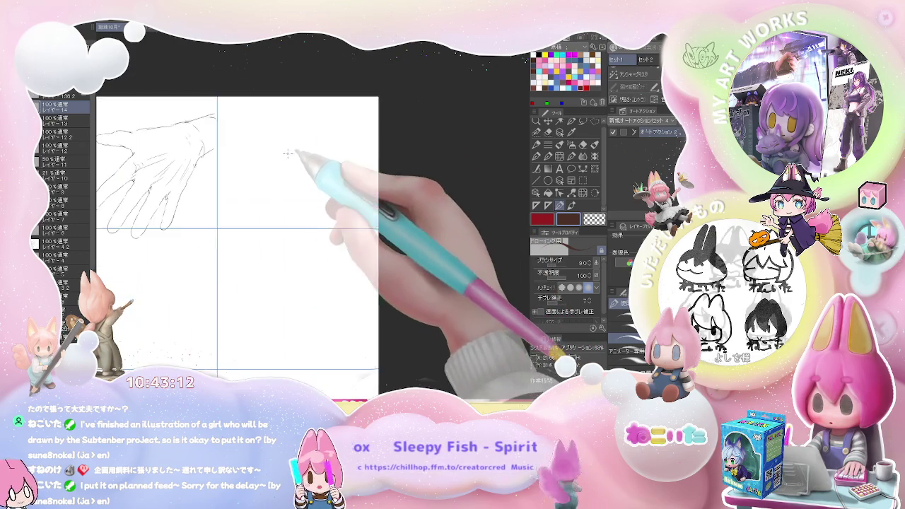
# - Start the new hand in the cell to the right, sketching its outline and back
pyautogui.moveTo(264, 158); pyautogui.dragTo(279, 149)
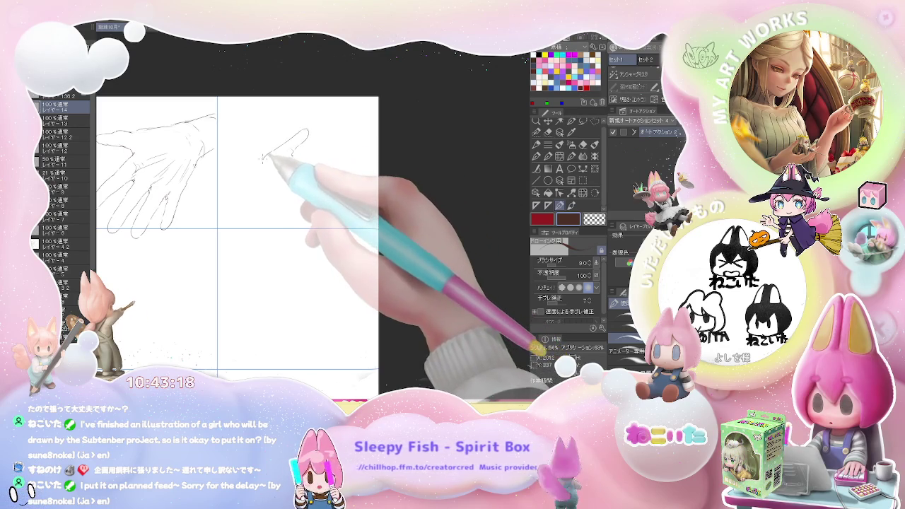
pyautogui.moveTo(261, 157)
pyautogui.mouseDown()
pyautogui.moveTo(305, 131)
pyautogui.moveTo(284, 124)
pyautogui.mouseUp()
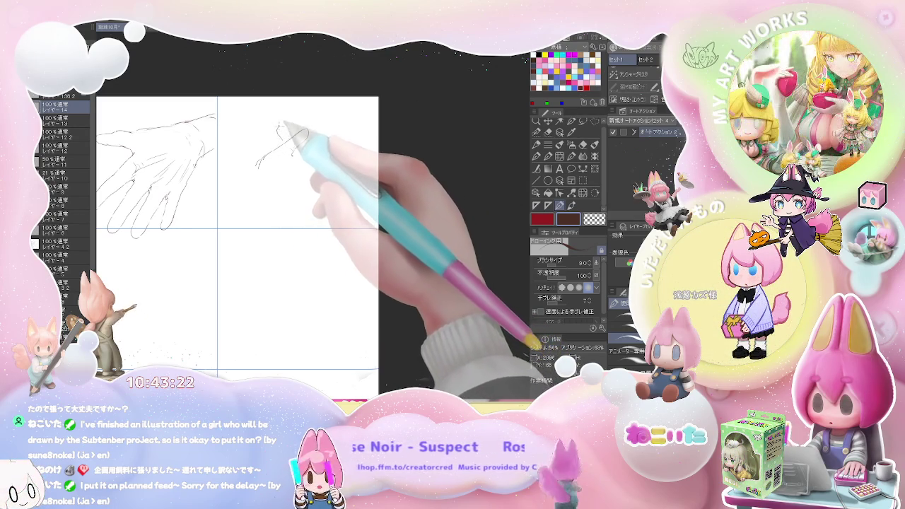
pyautogui.press('e')
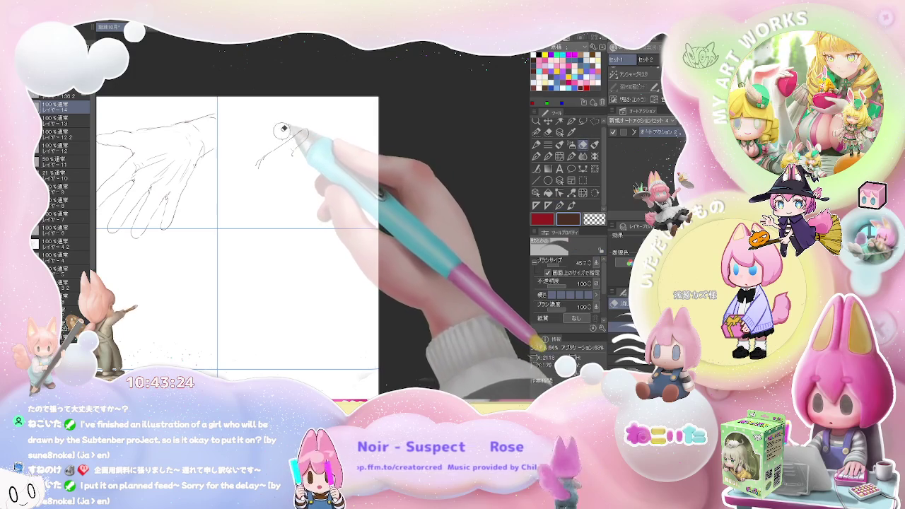
pyautogui.press('p')
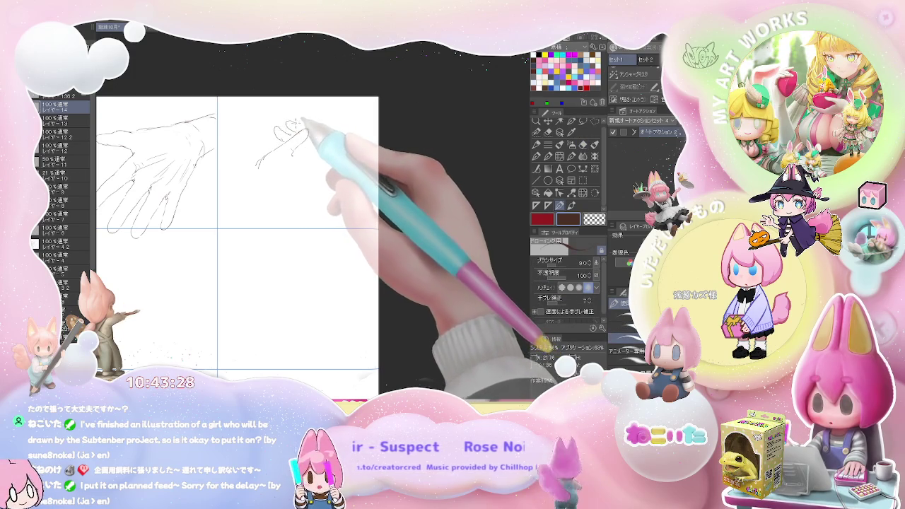
pyautogui.press('e')
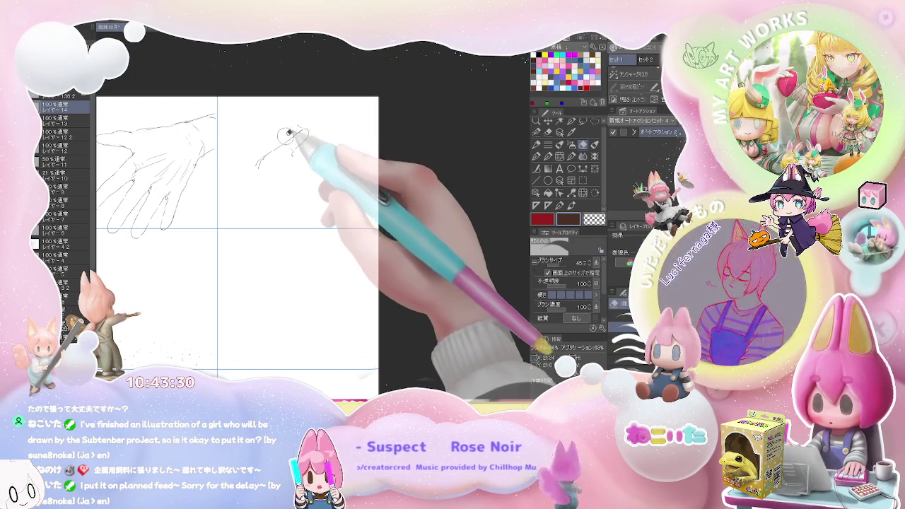
pyautogui.press('p')
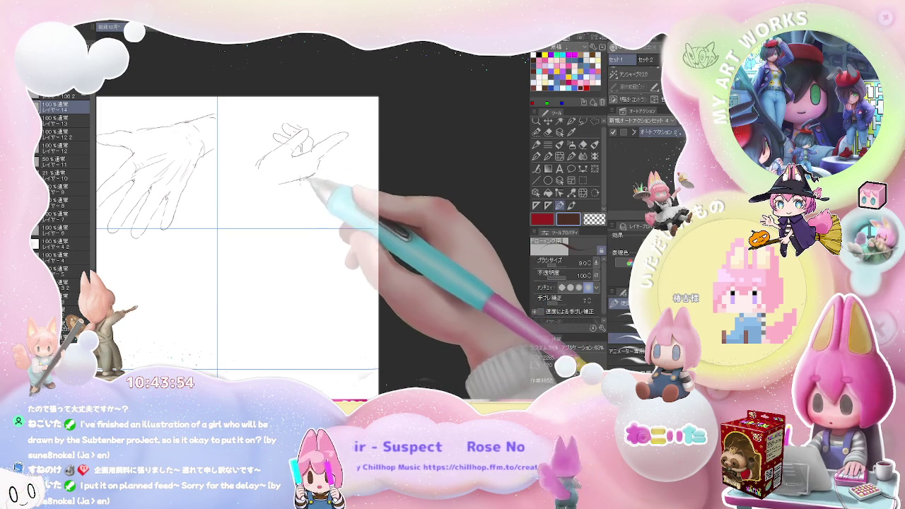
# - Add the new hand's wrist lines and its raised, extended fingers
pyautogui.moveTo(314, 178); pyautogui.dragTo(263, 188)
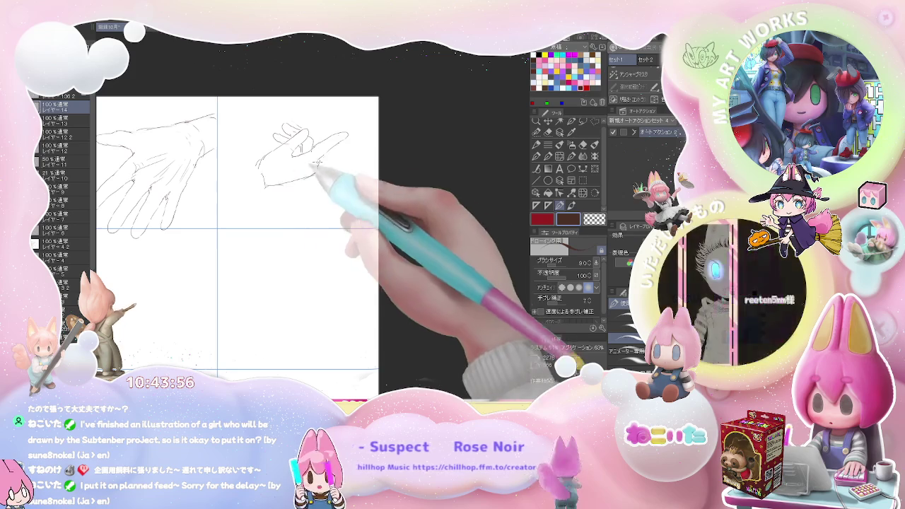
pyautogui.moveTo(304, 152)
pyautogui.mouseDown()
pyautogui.moveTo(332, 143)
pyautogui.moveTo(331, 133)
pyautogui.mouseUp()
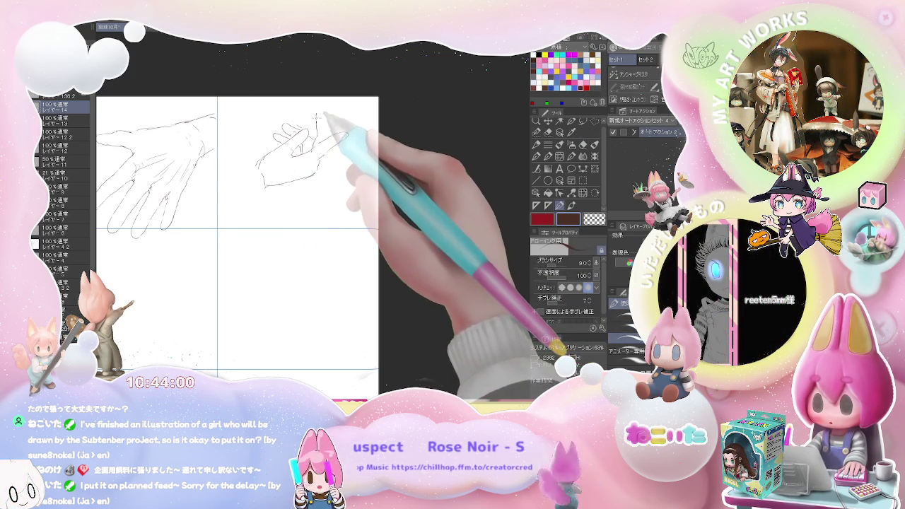
pyautogui.moveTo(317, 119)
pyautogui.mouseDown()
pyautogui.moveTo(327, 110)
pyautogui.moveTo(335, 129)
pyautogui.mouseUp()
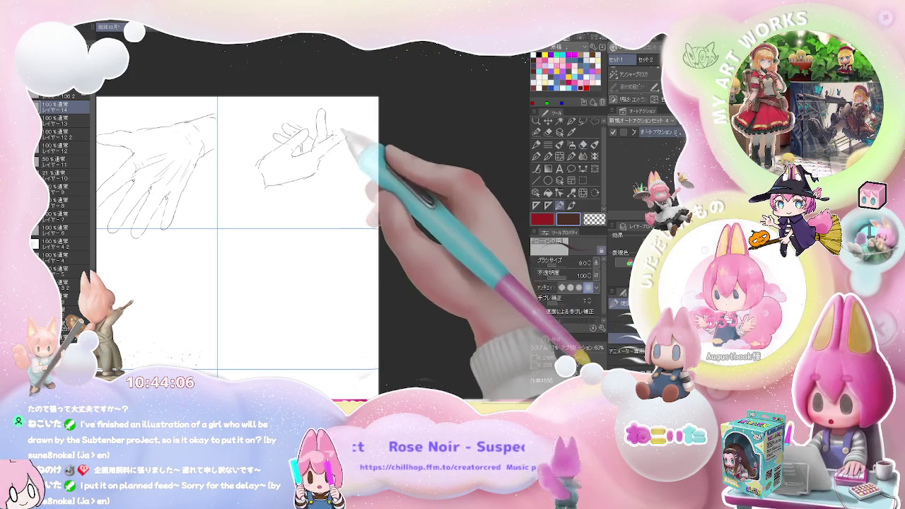
pyautogui.moveTo(331, 141); pyautogui.dragTo(355, 129)
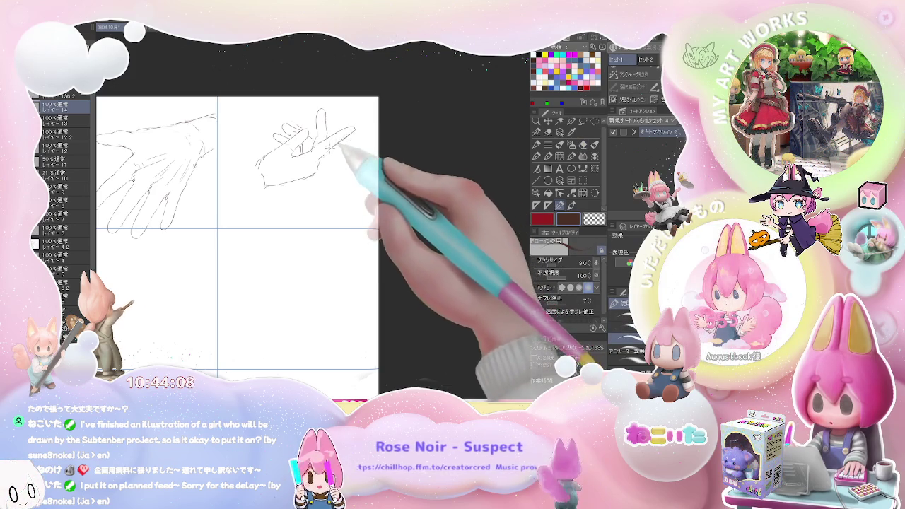
# - Begin a new hand study in the next empty cell of the middle row
pyautogui.press('e')
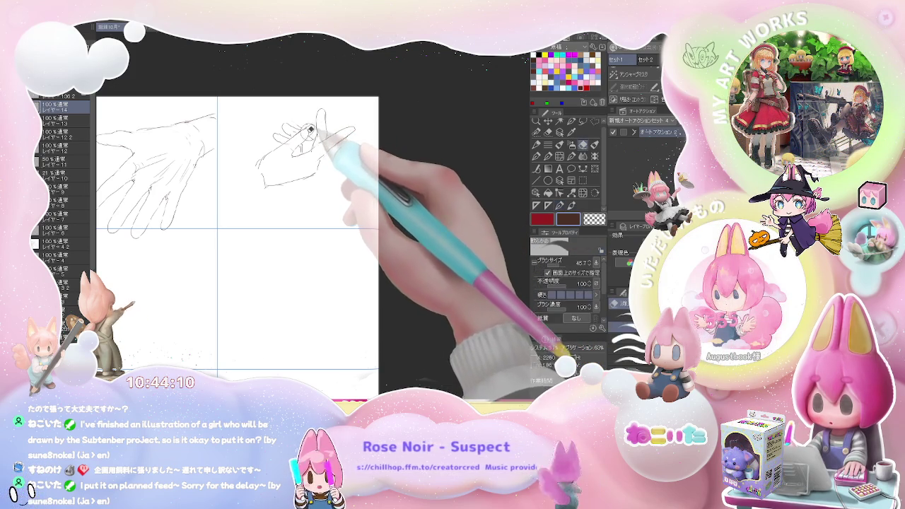
pyautogui.press('p')
pyautogui.scroll(-2, 297, 156)
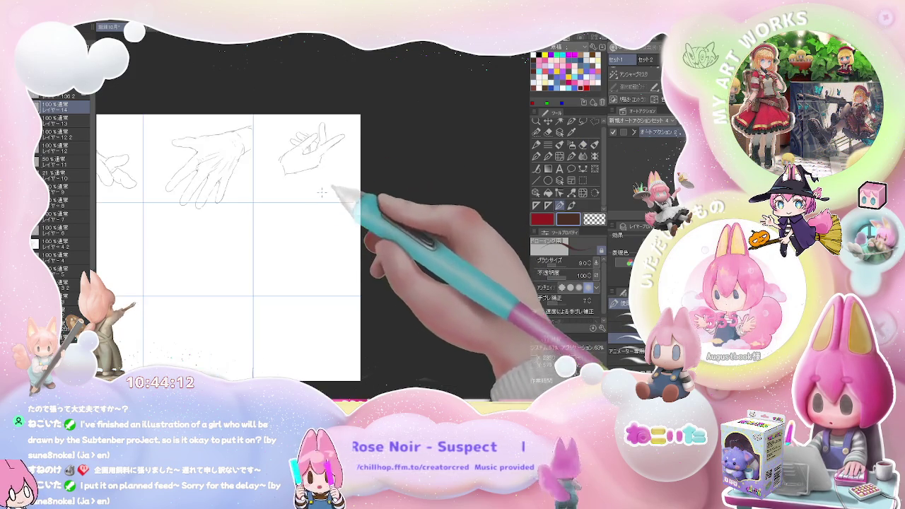
pyautogui.scroll(2, 281, 175)
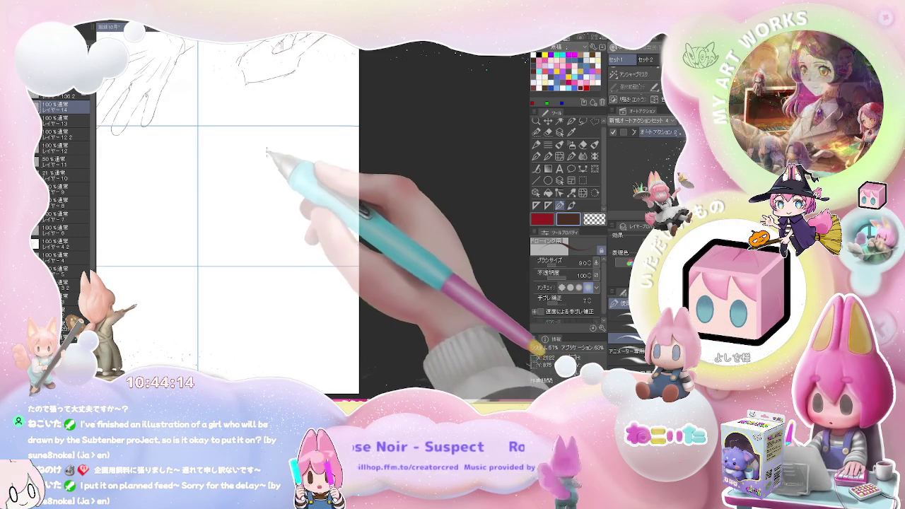
pyautogui.moveTo(269, 147)
pyautogui.mouseDown()
pyautogui.moveTo(259, 167)
pyautogui.moveTo(229, 188)
pyautogui.moveTo(240, 195)
pyautogui.mouseUp()
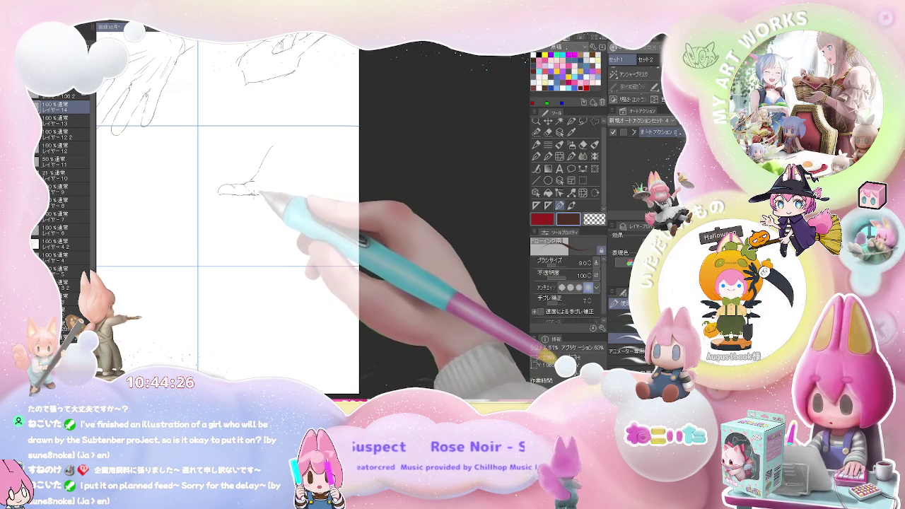
# - Sketch the new hand's downward finger contours and curved fingertip
pyautogui.moveTo(258, 191); pyautogui.dragTo(263, 198)
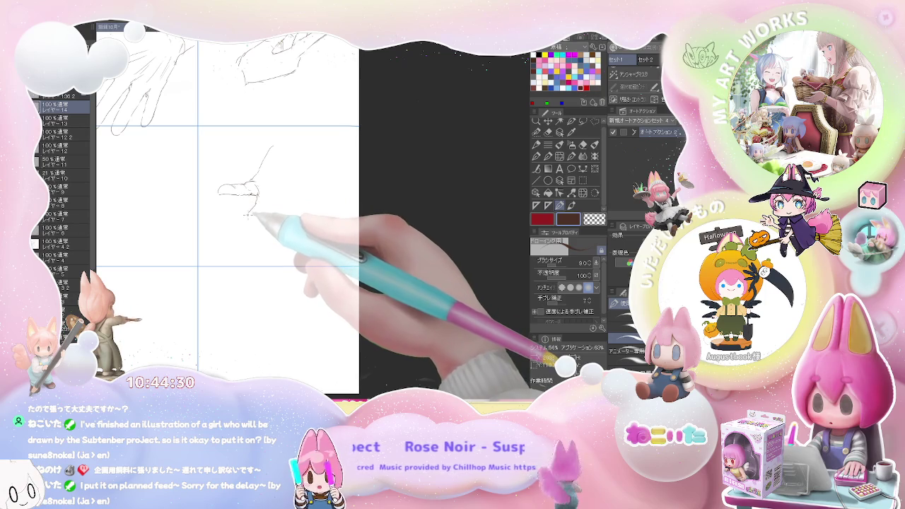
pyautogui.moveTo(254, 204); pyautogui.dragTo(224, 230)
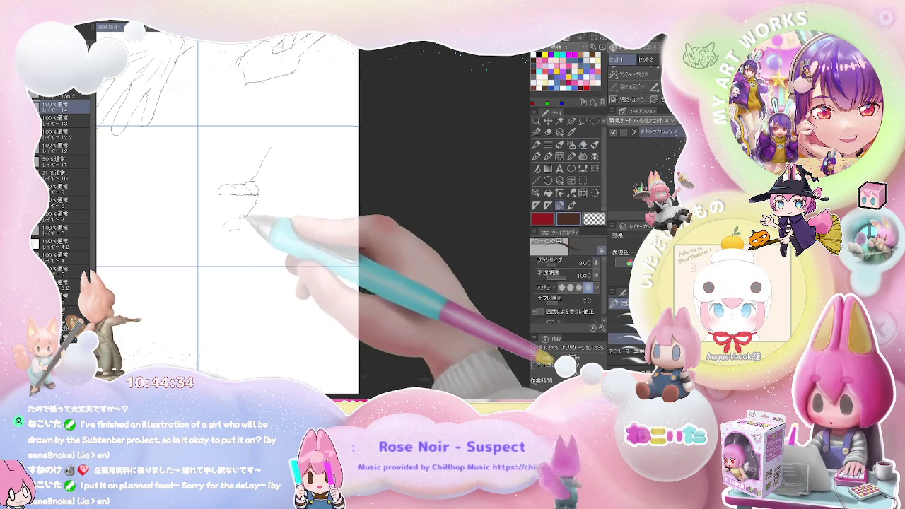
pyautogui.moveTo(233, 214)
pyautogui.mouseDown()
pyautogui.moveTo(231, 228)
pyautogui.moveTo(255, 204)
pyautogui.mouseUp()
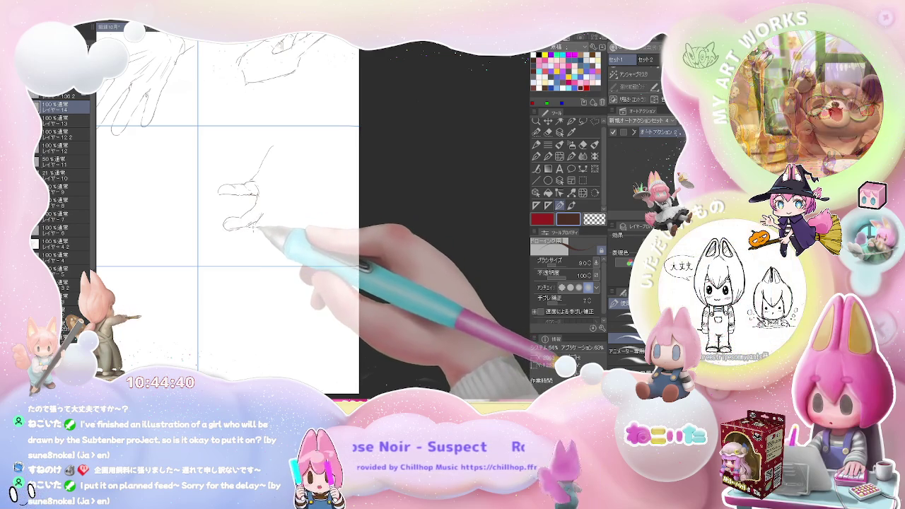
pyautogui.moveTo(265, 221)
pyautogui.mouseDown()
pyautogui.moveTo(255, 228)
pyautogui.moveTo(263, 235)
pyautogui.mouseUp()
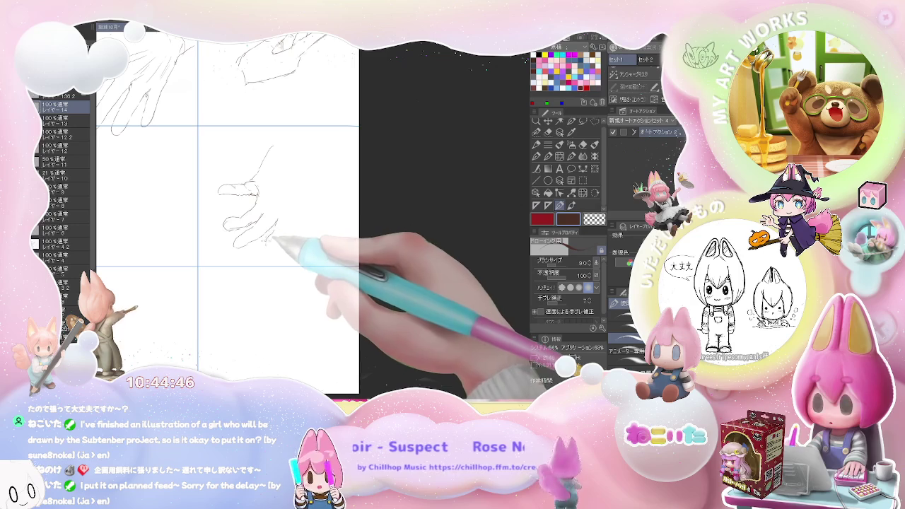
# - Outline the hand's lower-right, upper-right and top edges, and redraw the palm's right edge
pyautogui.moveTo(273, 230)
pyautogui.mouseDown()
pyautogui.moveTo(273, 252)
pyautogui.moveTo(323, 187)
pyautogui.mouseUp()
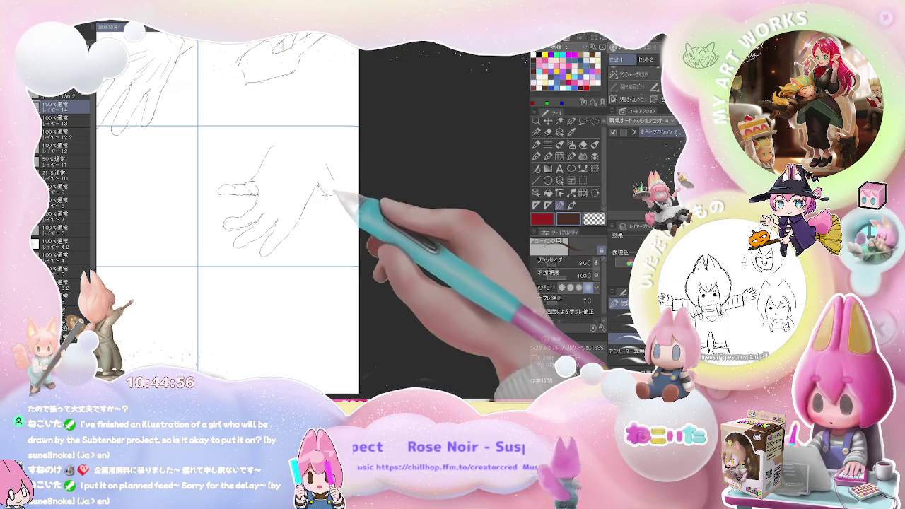
pyautogui.moveTo(326, 192); pyautogui.dragTo(321, 151)
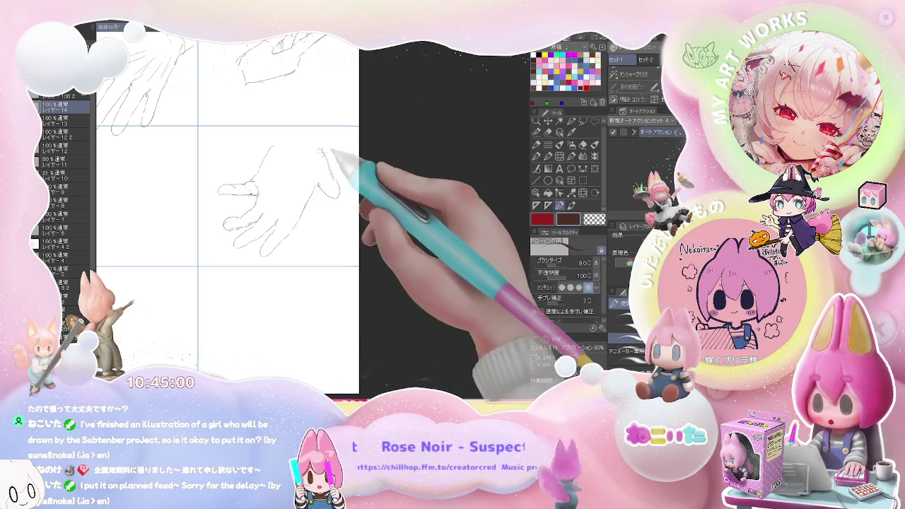
pyautogui.moveTo(299, 146); pyautogui.dragTo(294, 138)
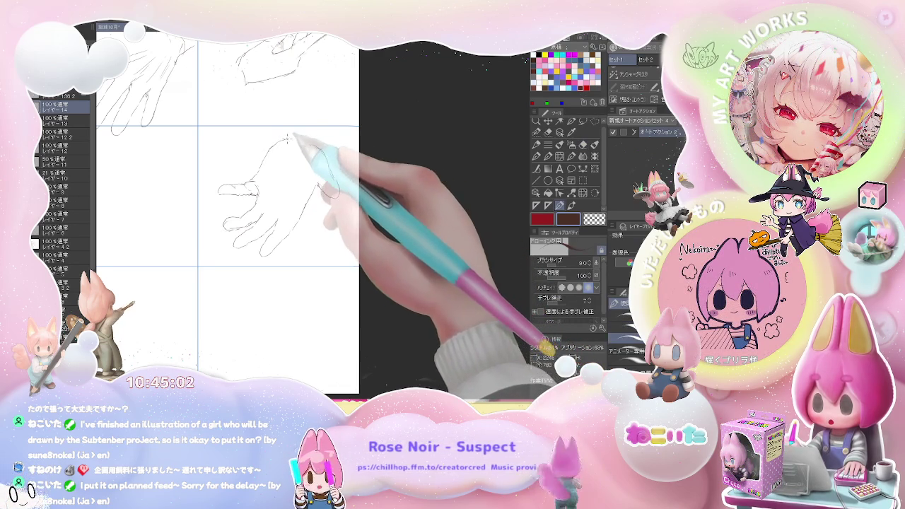
pyautogui.press('e')
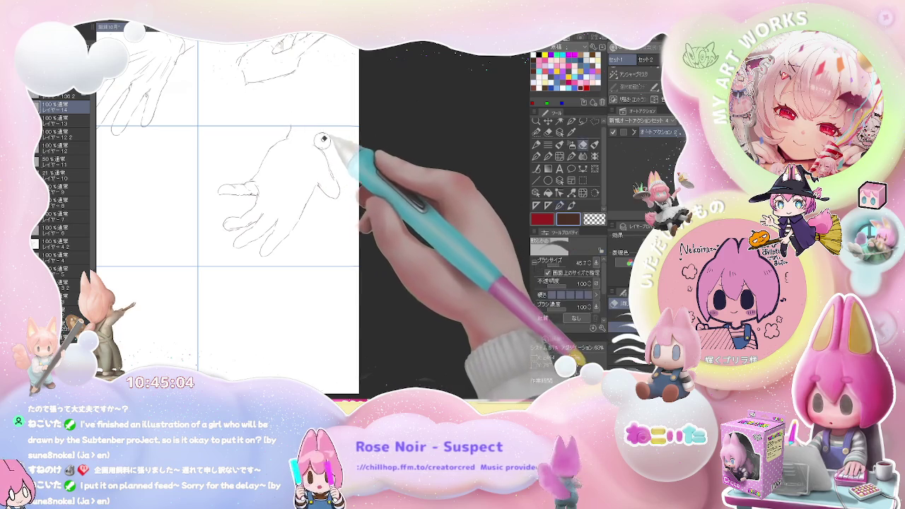
pyautogui.press('p')
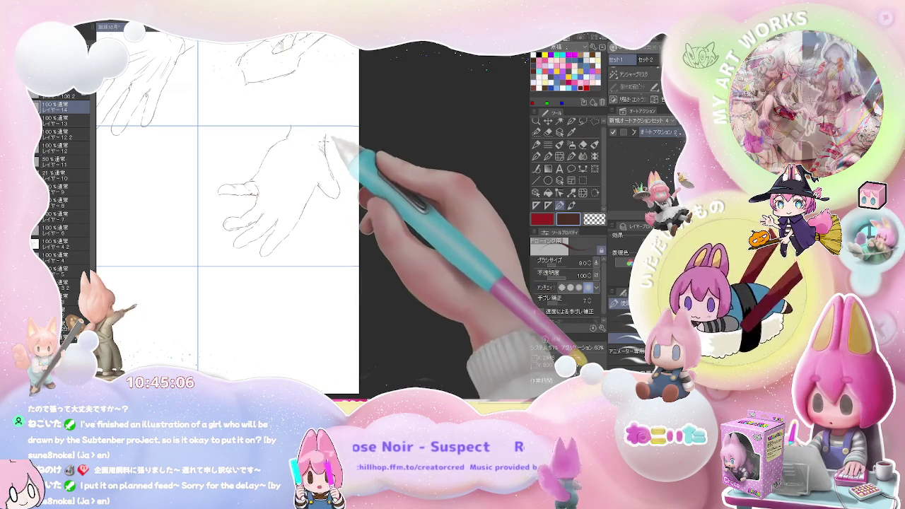
pyautogui.moveTo(327, 107); pyautogui.dragTo(339, 187)
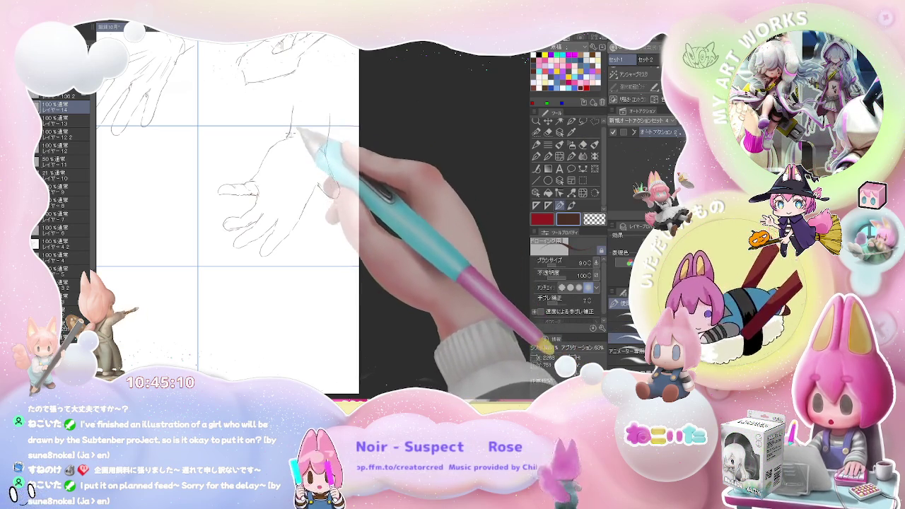
pyautogui.hotkey('ctrl', '-')
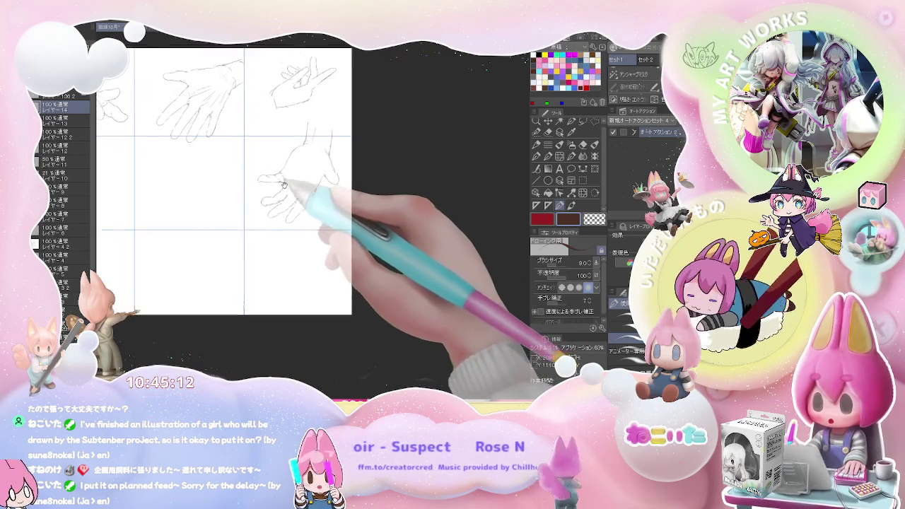
# - Begin the spread-finger hand in the empty cell, drawing its fingers
pyautogui.hotkey('ctrl', '+')
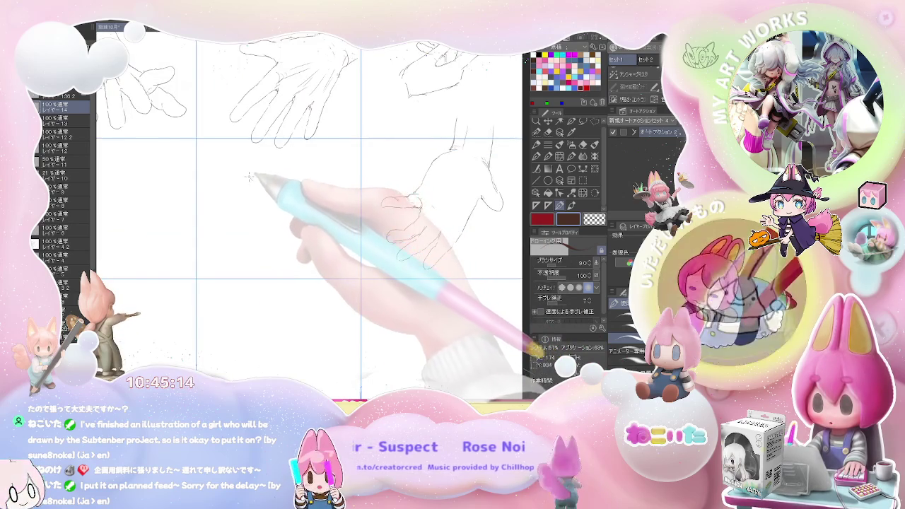
pyautogui.moveTo(255, 158)
pyautogui.mouseDown()
pyautogui.moveTo(249, 178)
pyautogui.moveTo(265, 181)
pyautogui.mouseUp()
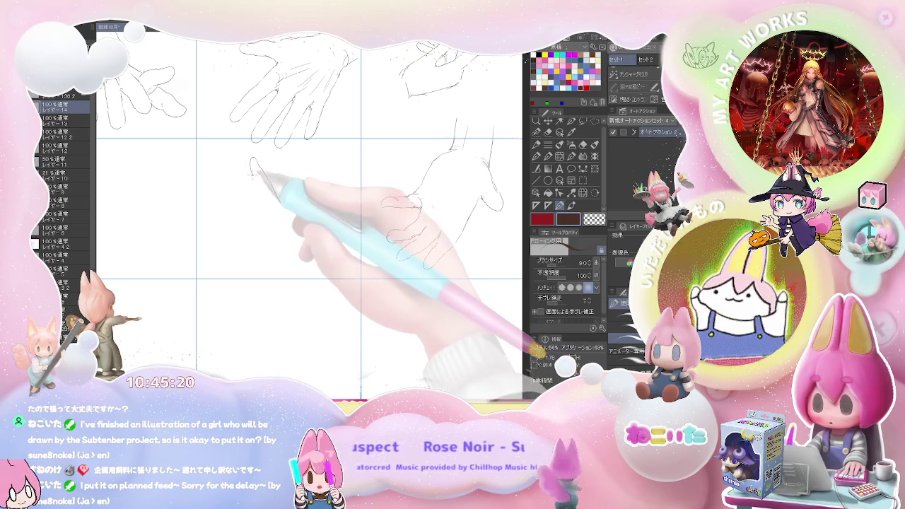
pyautogui.moveTo(280, 203)
pyautogui.mouseDown()
pyautogui.moveTo(257, 181)
pyautogui.moveTo(269, 211)
pyautogui.mouseUp()
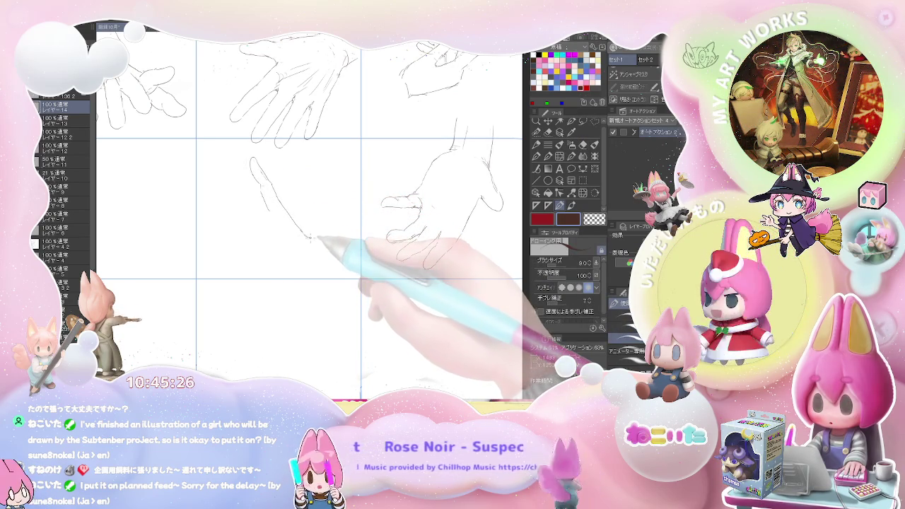
pyautogui.moveTo(268, 212); pyautogui.dragTo(283, 207)
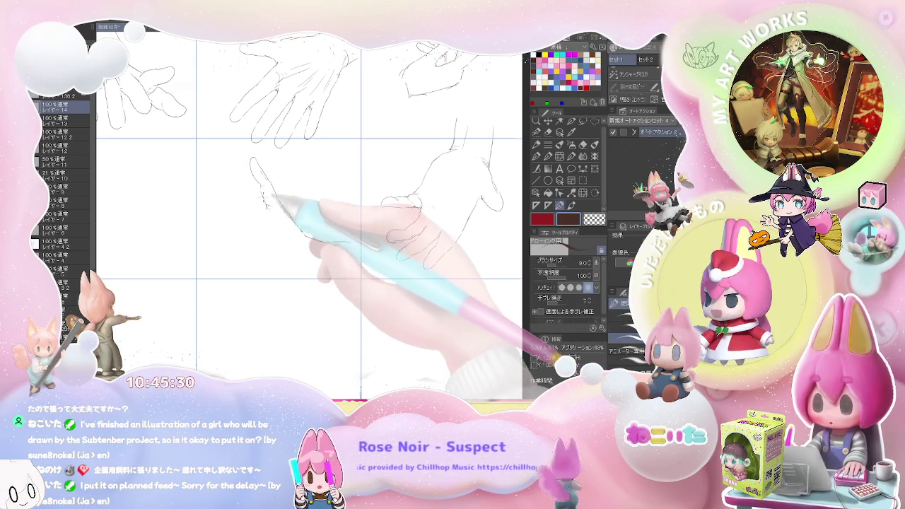
pyautogui.moveTo(241, 165)
pyautogui.mouseDown()
pyautogui.moveTo(236, 185)
pyautogui.moveTo(254, 198)
pyautogui.mouseUp()
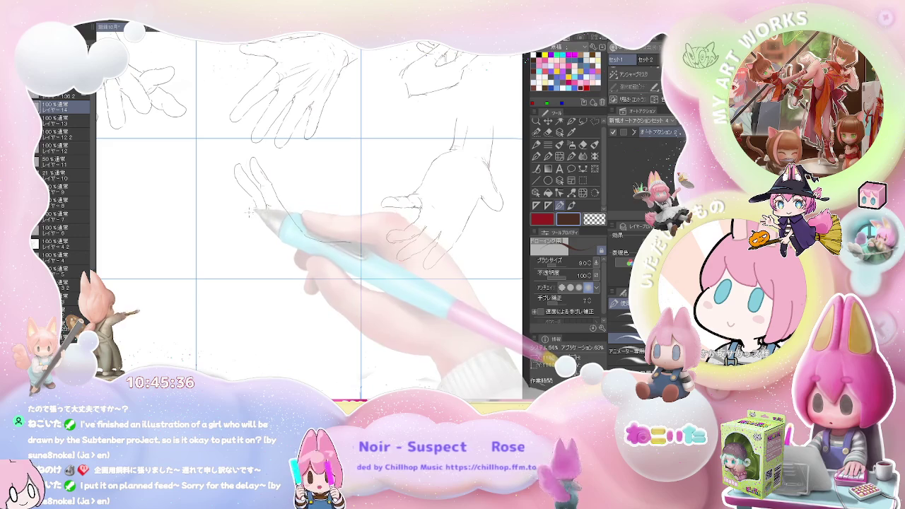
# - Refine the spread-finger hand's fingertips and add its palm lines
pyautogui.moveTo(249, 209); pyautogui.dragTo(263, 205)
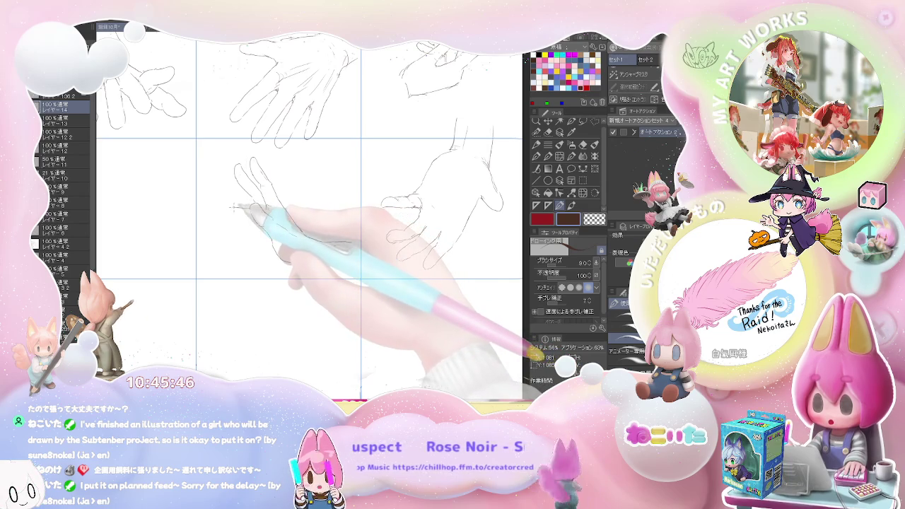
pyautogui.moveTo(245, 207); pyautogui.dragTo(219, 211)
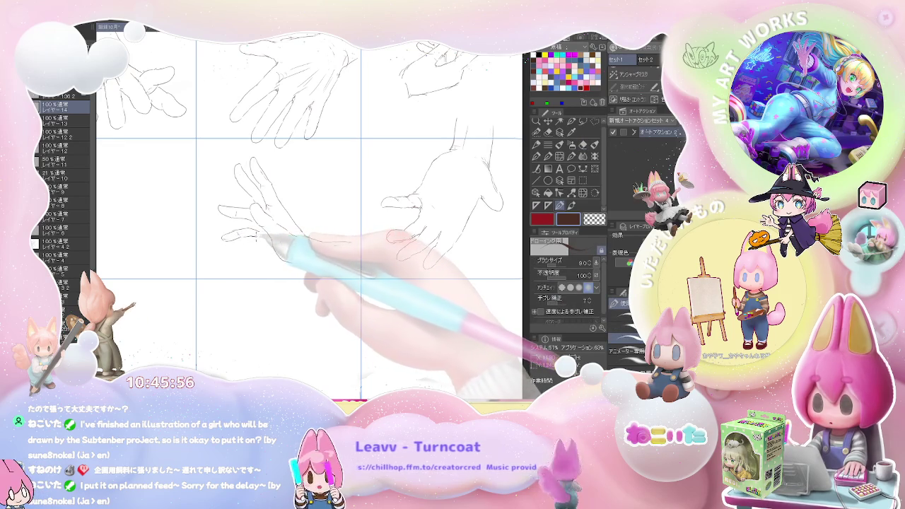
pyautogui.press('e')
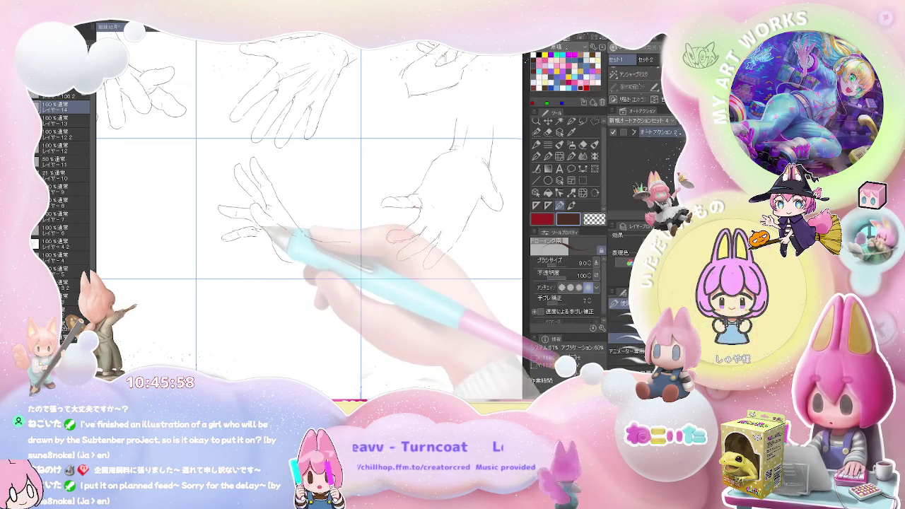
pyautogui.press('p')
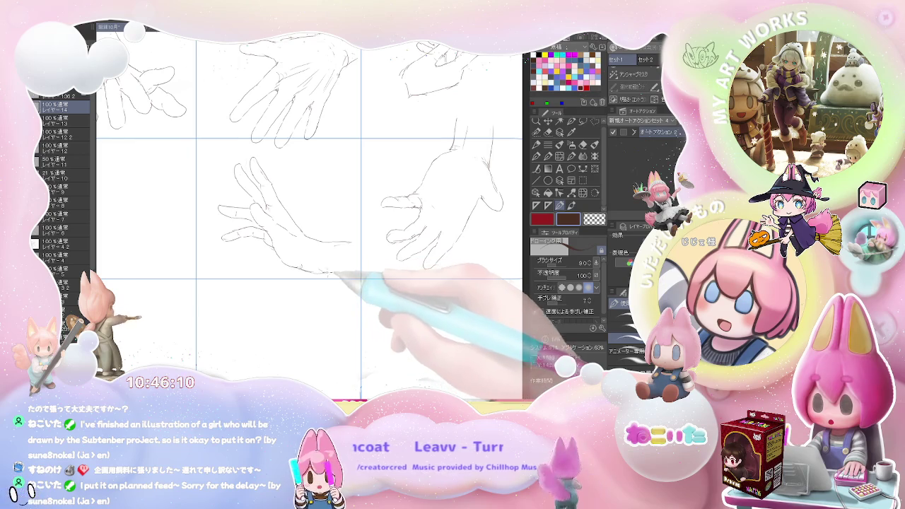
pyautogui.scroll(-3, 319, 273)
# - Start the curled hand in the empty cell, drawing its first curves and base
pyautogui.scroll(2, 255, 225)
pyautogui.scroll(2, 256, 225)
pyautogui.scroll(1, 249, 208)
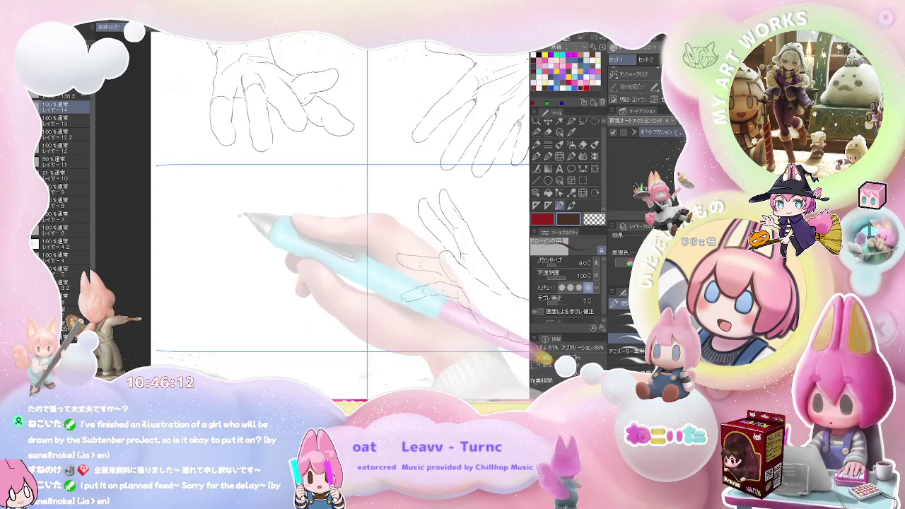
pyautogui.moveTo(241, 205); pyautogui.dragTo(226, 234)
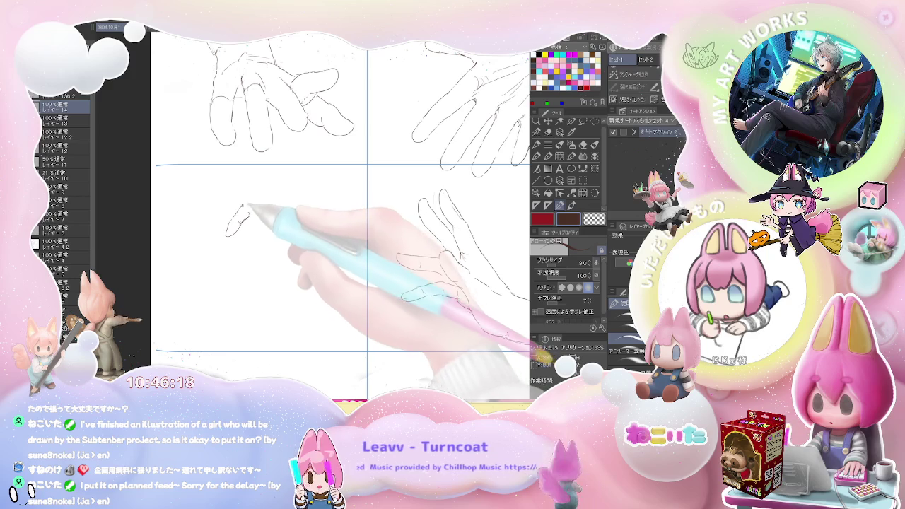
pyautogui.moveTo(241, 210); pyautogui.dragTo(256, 226)
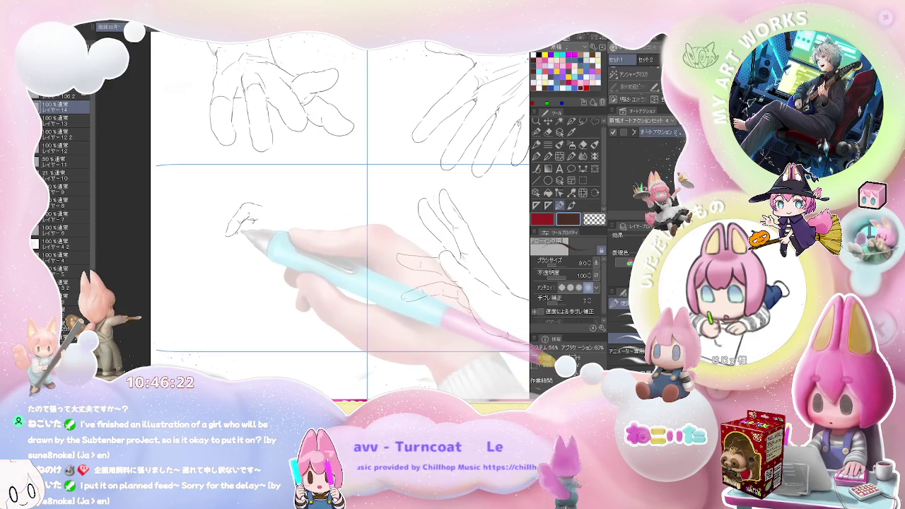
pyautogui.moveTo(230, 240)
pyautogui.mouseDown()
pyautogui.moveTo(238, 263)
pyautogui.moveTo(249, 251)
pyautogui.mouseUp()
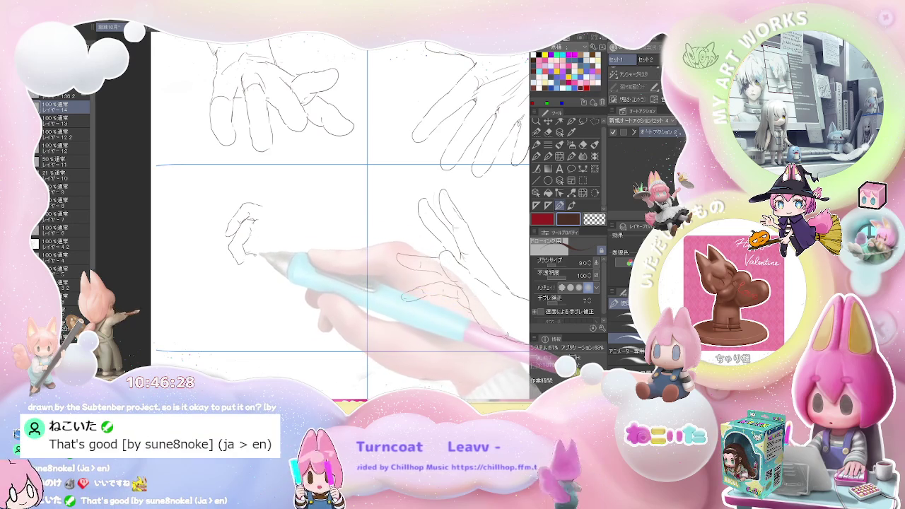
pyautogui.moveTo(246, 253)
pyautogui.mouseDown()
pyautogui.moveTo(243, 263)
pyautogui.moveTo(257, 263)
pyautogui.mouseUp()
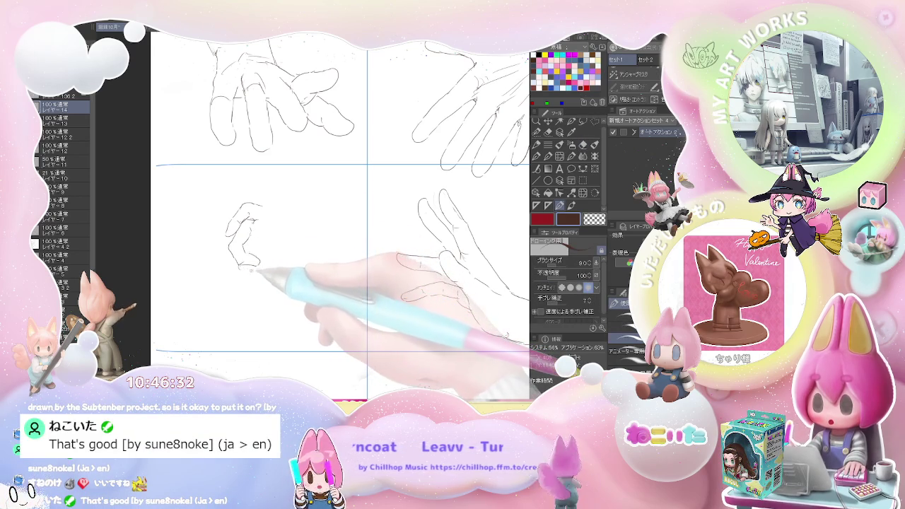
pyautogui.moveTo(240, 266); pyautogui.dragTo(260, 270)
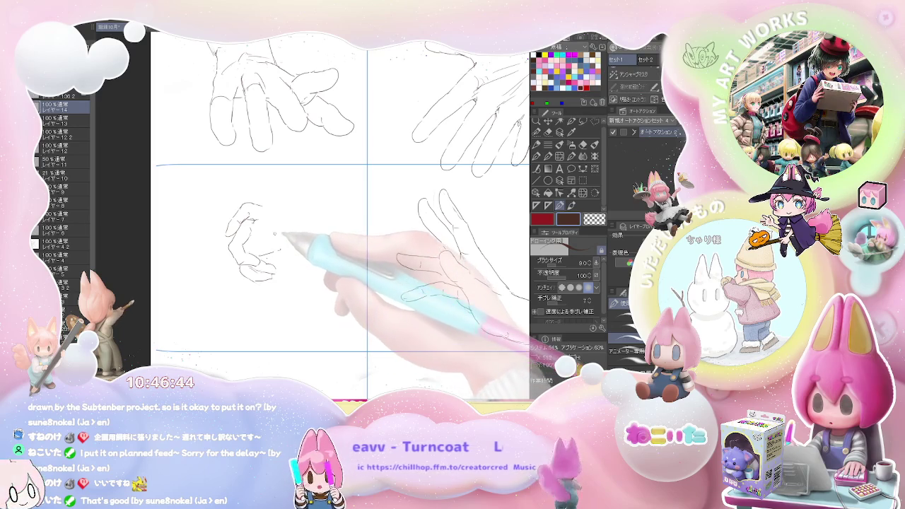
# - Add the curled hand's knuckle lines, right-side outline and wrist line
pyautogui.moveTo(271, 225); pyautogui.dragTo(277, 230)
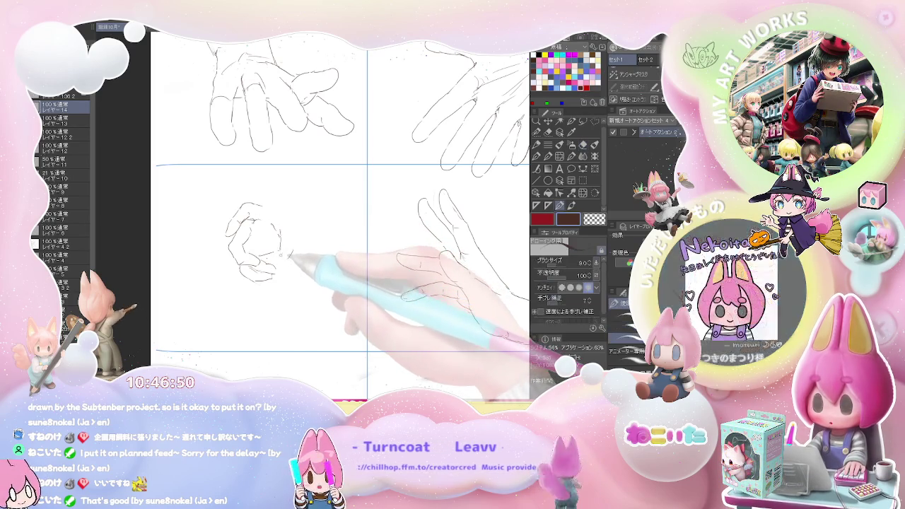
pyautogui.moveTo(283, 256)
pyautogui.mouseDown()
pyautogui.moveTo(292, 247)
pyautogui.moveTo(293, 259)
pyautogui.moveTo(297, 221)
pyautogui.moveTo(267, 205)
pyautogui.moveTo(292, 205)
pyautogui.moveTo(285, 177)
pyautogui.mouseUp()
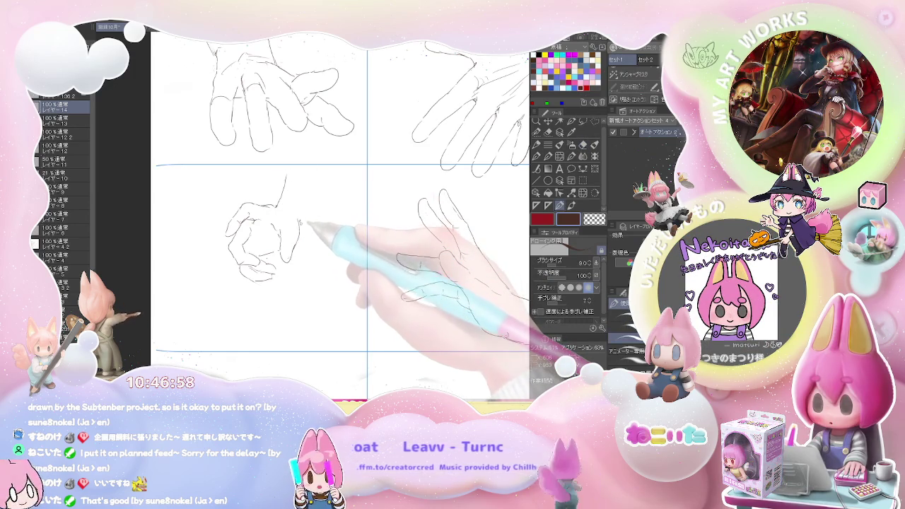
pyautogui.moveTo(312, 215); pyautogui.dragTo(325, 174)
pyautogui.press('e')
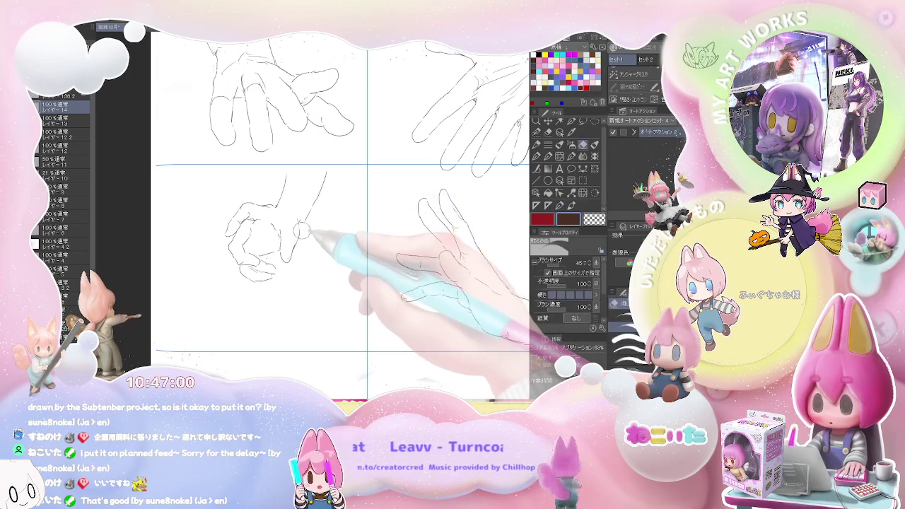
pyautogui.press('p')
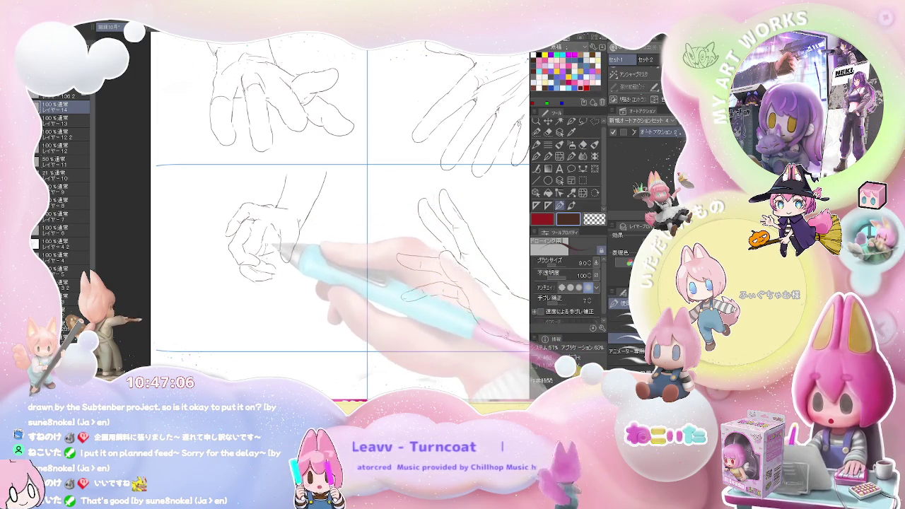
pyautogui.hotkey('ctrl', '-')
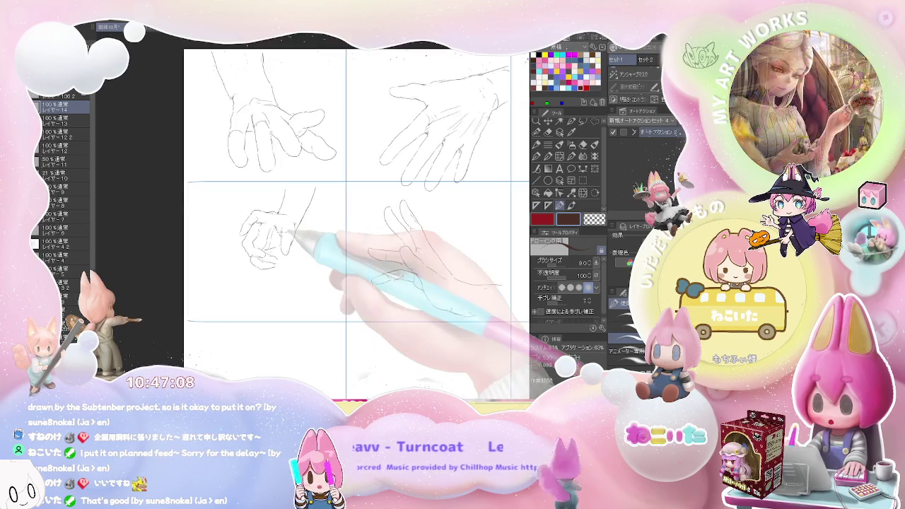
# - Draw the reaching hand's hooked stroke and curved finger outlines
pyautogui.scroll(3, 289, 233)
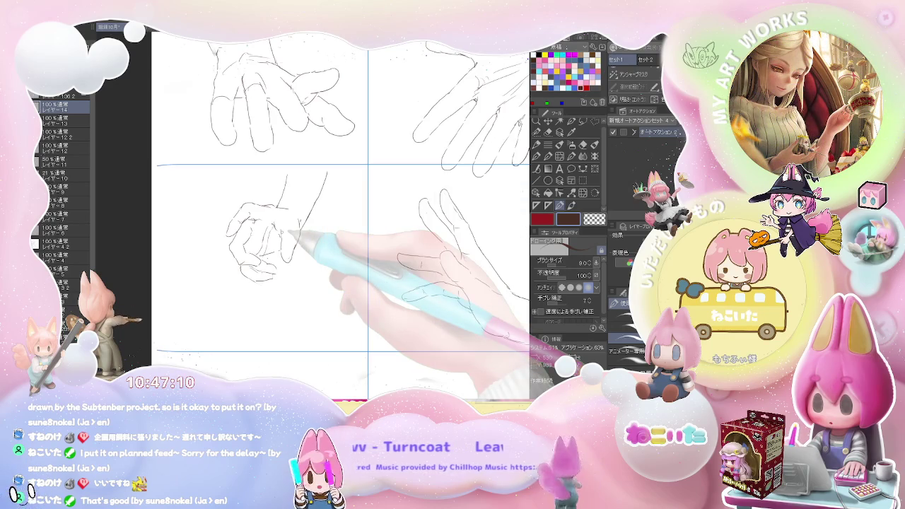
pyautogui.moveTo(293, 233)
pyautogui.mouseDown()
pyautogui.moveTo(237, 257)
pyautogui.moveTo(206, 300)
pyautogui.moveTo(218, 310)
pyautogui.mouseUp()
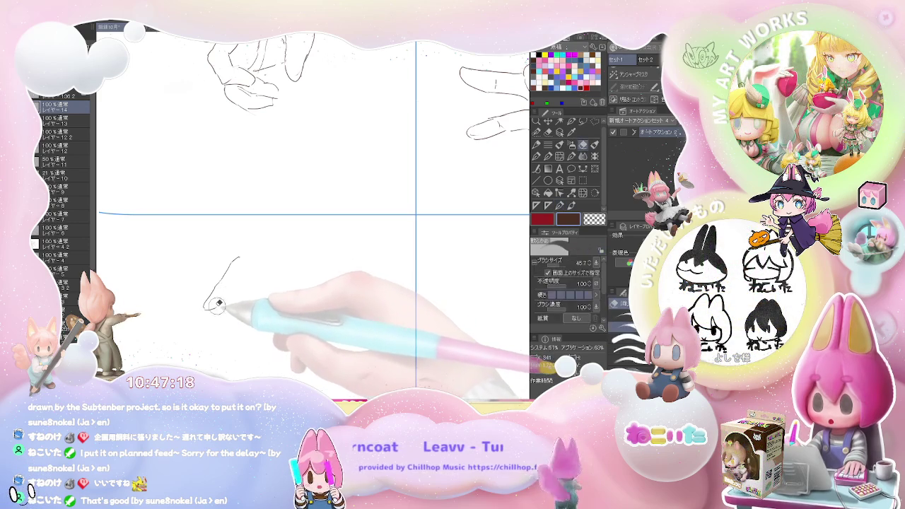
pyautogui.moveTo(218, 309)
pyautogui.mouseDown()
pyautogui.moveTo(240, 280)
pyautogui.moveTo(225, 261)
pyautogui.mouseUp()
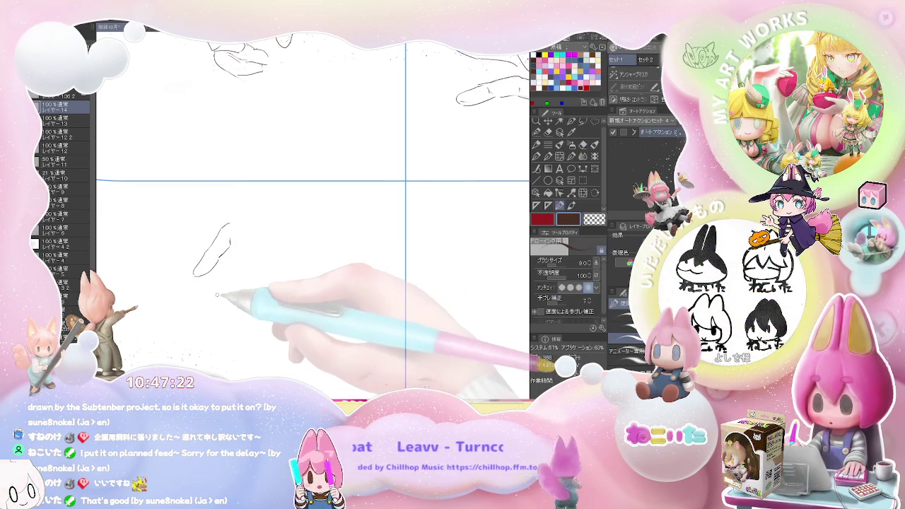
pyautogui.moveTo(217, 298)
pyautogui.mouseDown()
pyautogui.moveTo(221, 288)
pyautogui.moveTo(229, 297)
pyautogui.mouseUp()
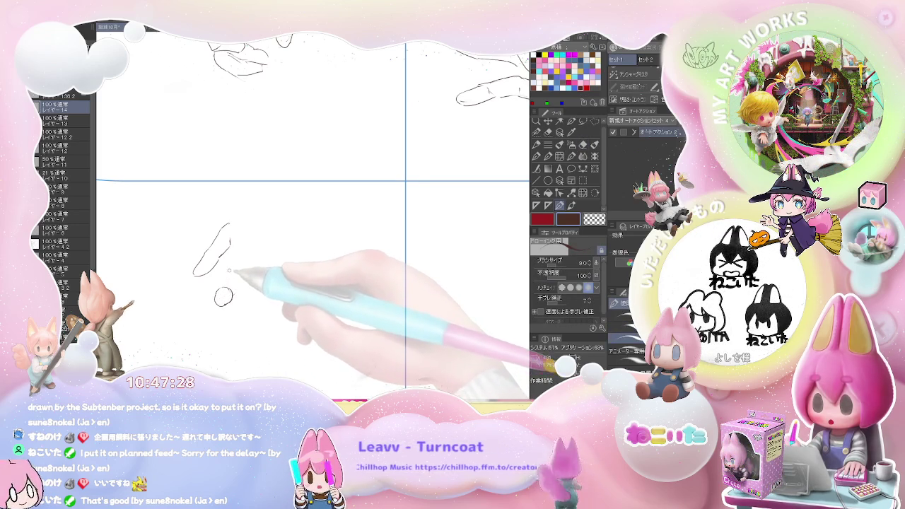
pyautogui.moveTo(227, 269)
pyautogui.mouseDown()
pyautogui.moveTo(228, 279)
pyautogui.moveTo(230, 261)
pyautogui.moveTo(243, 285)
pyautogui.mouseUp()
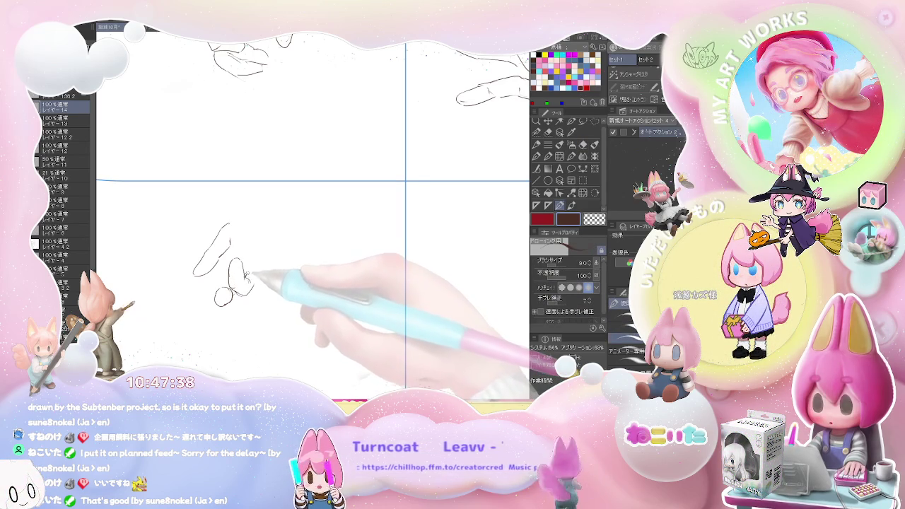
pyautogui.moveTo(232, 253); pyautogui.dragTo(253, 256)
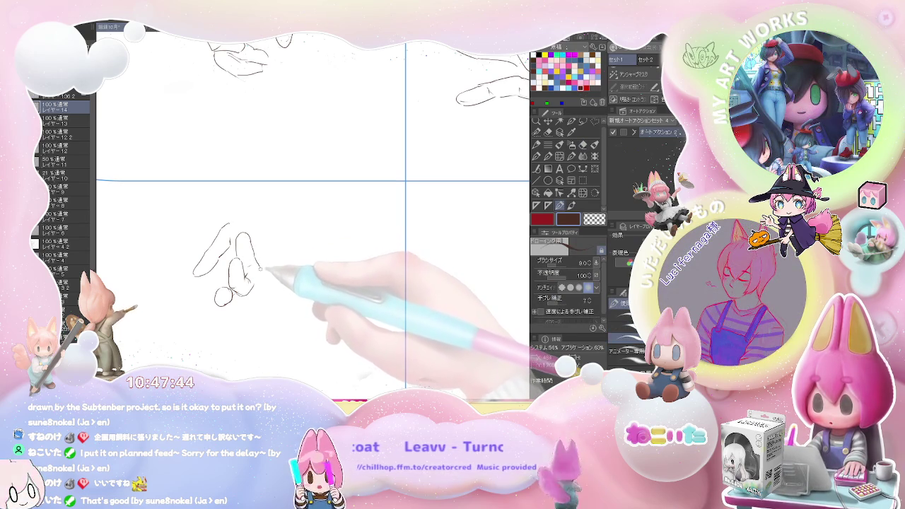
pyautogui.moveTo(252, 247); pyautogui.dragTo(256, 283)
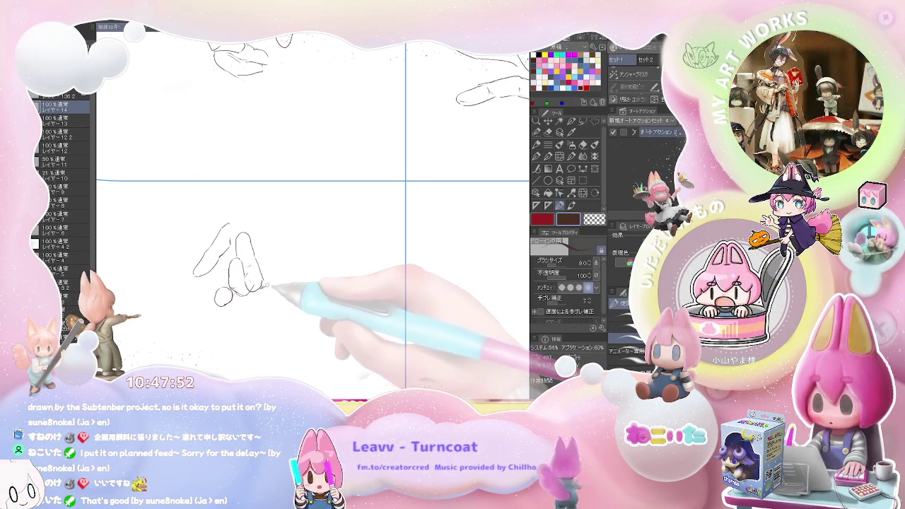
# - Finish the reaching hand's fingertips, wrist and top edge, then move to the adjacent cell
pyautogui.press('e')
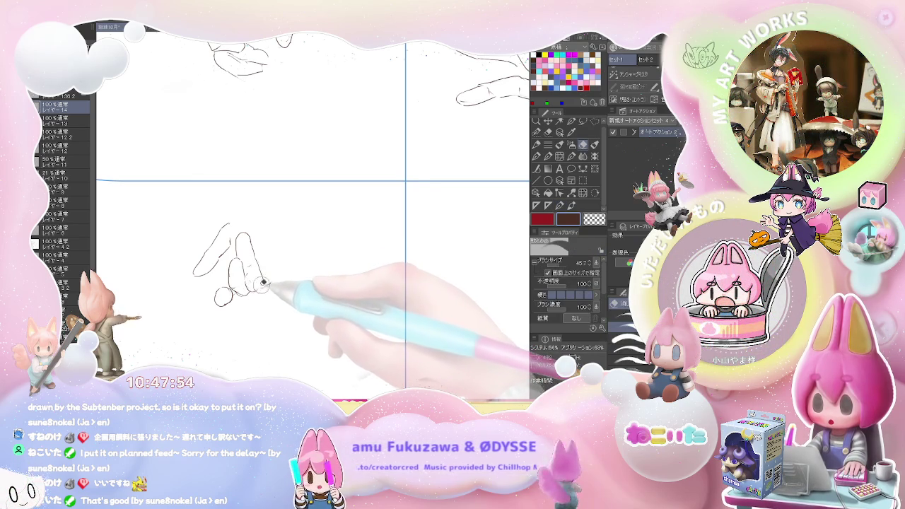
pyautogui.press('p')
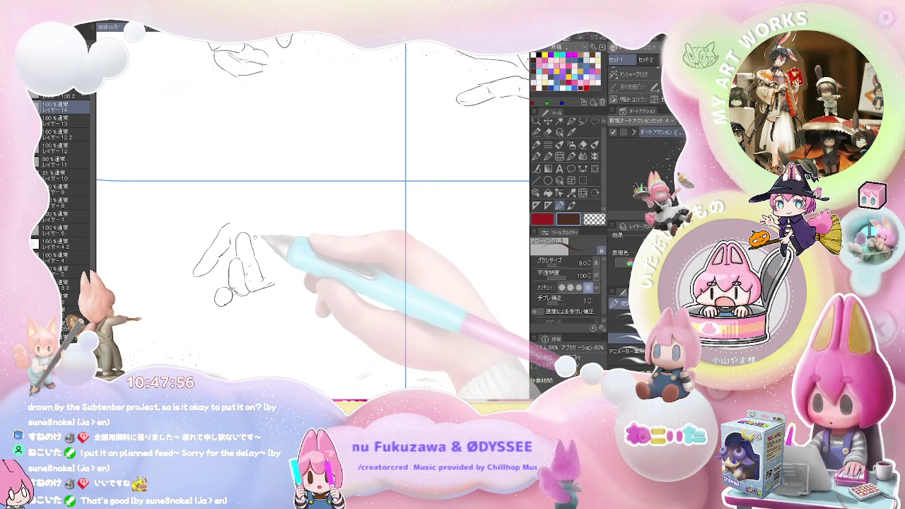
pyautogui.moveTo(253, 233); pyautogui.dragTo(269, 239)
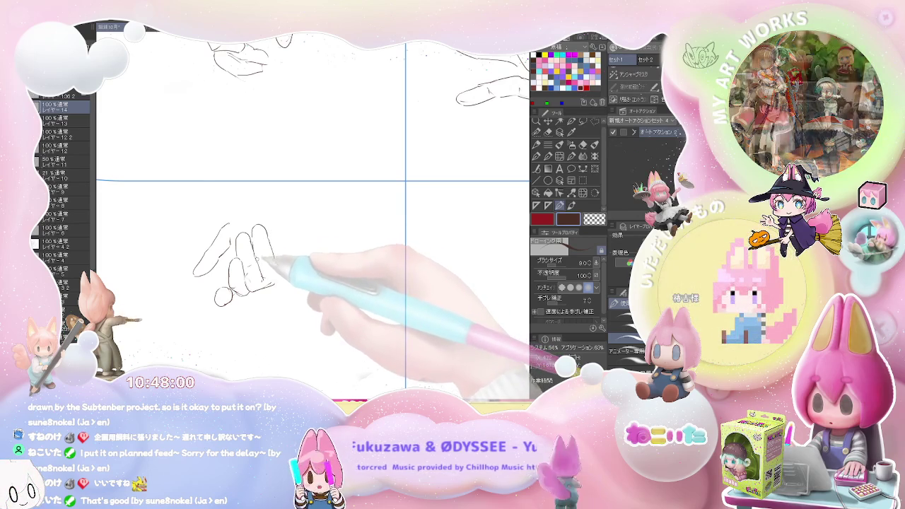
pyautogui.moveTo(271, 244)
pyautogui.mouseDown()
pyautogui.moveTo(273, 279)
pyautogui.moveTo(275, 270)
pyautogui.mouseUp()
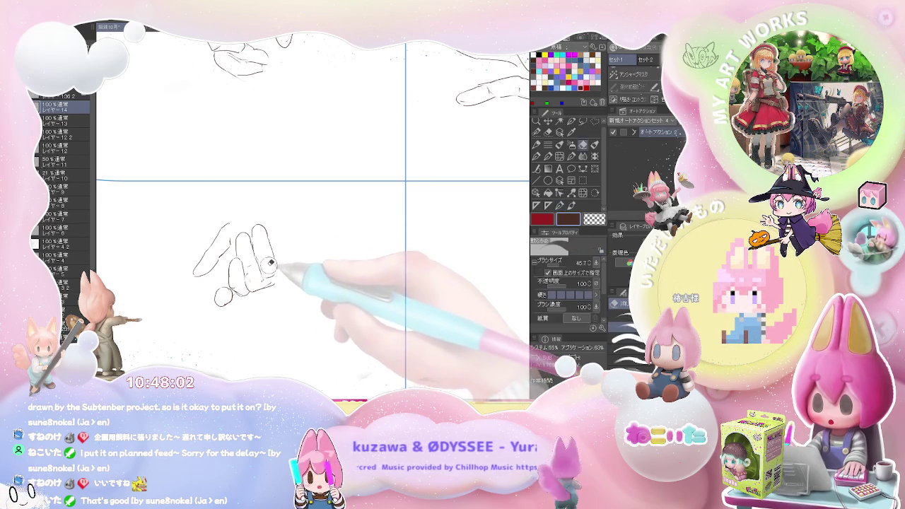
pyautogui.press('e')
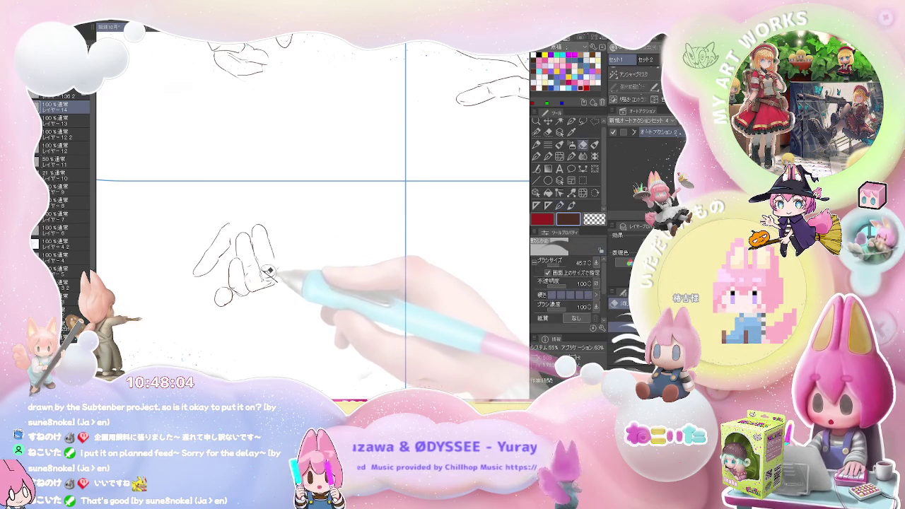
pyautogui.press('p')
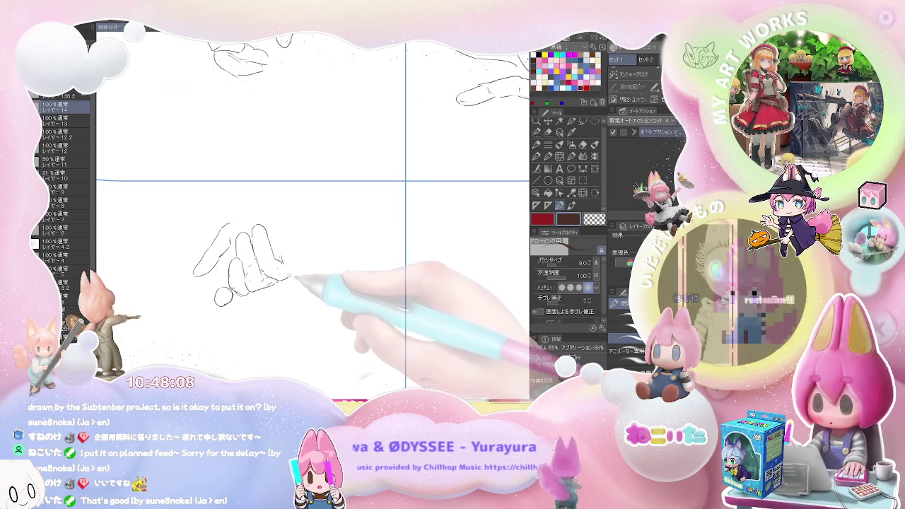
pyautogui.moveTo(281, 277); pyautogui.dragTo(309, 212)
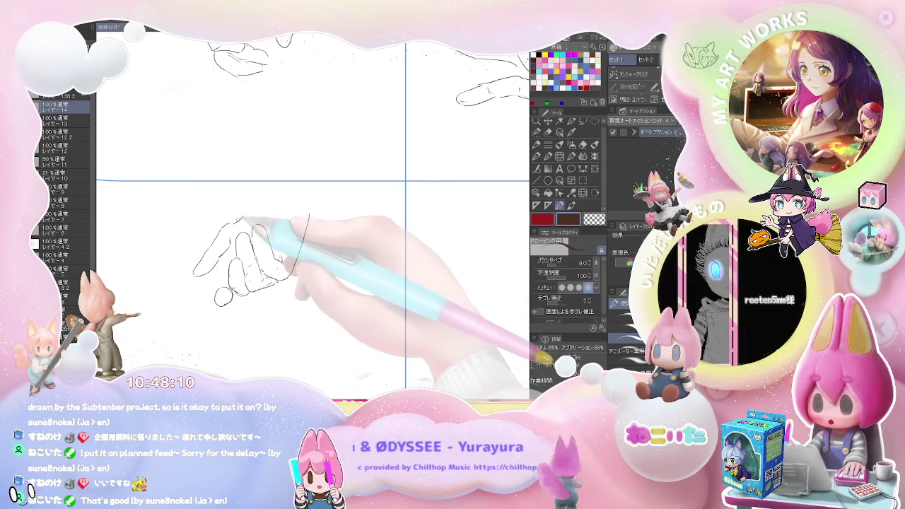
pyautogui.moveTo(231, 225); pyautogui.dragTo(288, 189)
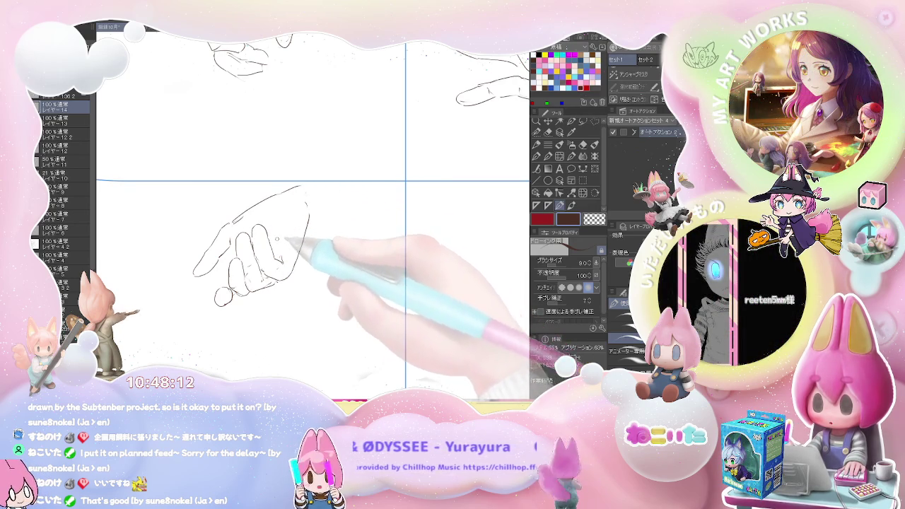
pyautogui.hotkey('ctrl', '-')
pyautogui.moveTo(380, 263)
pyautogui.mouseDown()
pyautogui.moveTo(277, 226)
pyautogui.moveTo(293, 255)
pyautogui.mouseUp()
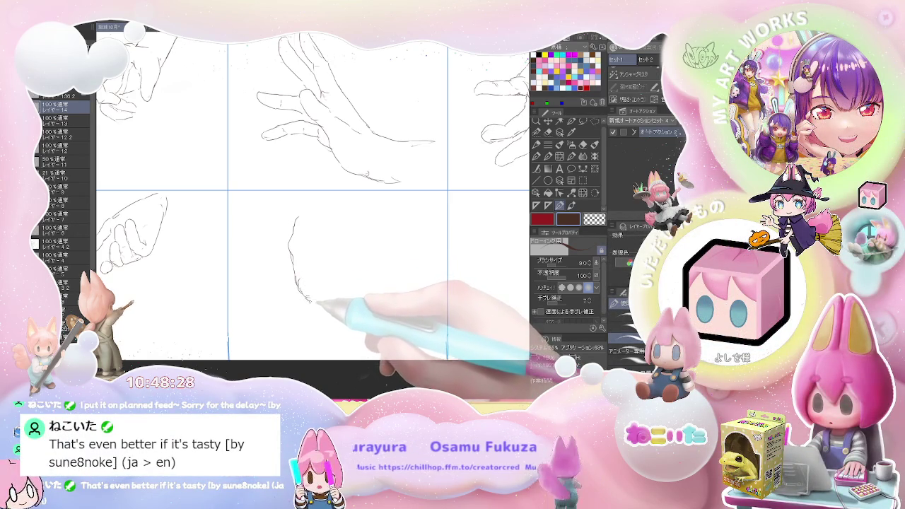
# - Sketch the clenched fist outline and the upright stick it grips
pyautogui.moveTo(305, 295); pyautogui.dragTo(340, 282)
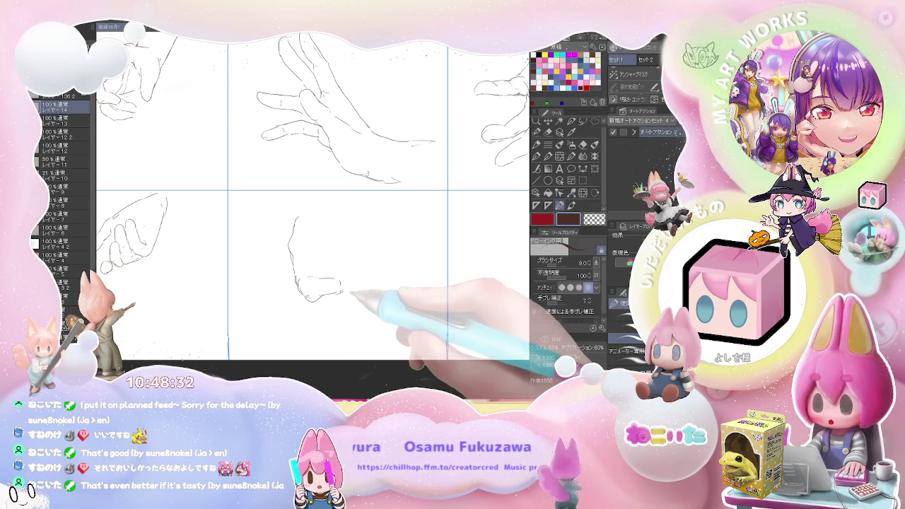
pyautogui.moveTo(346, 281)
pyautogui.mouseDown()
pyautogui.moveTo(349, 291)
pyautogui.moveTo(346, 243)
pyautogui.mouseUp()
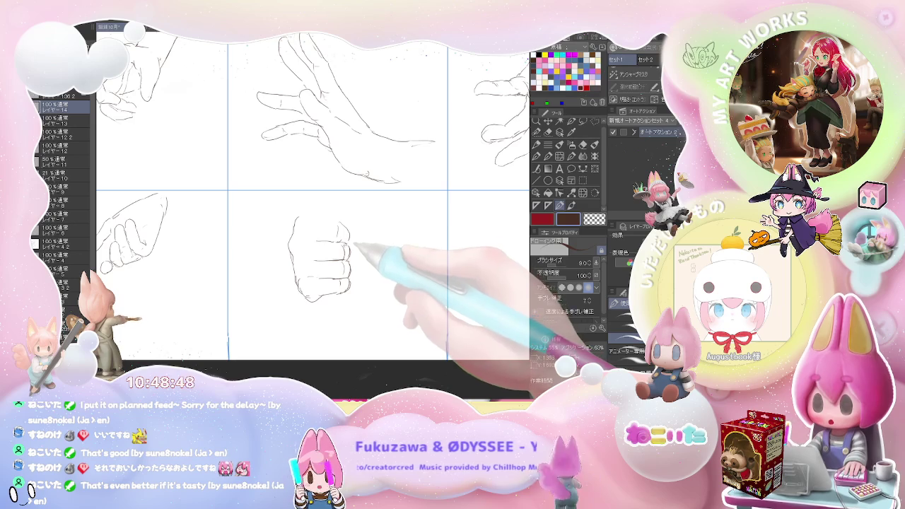
pyautogui.press('e')
pyautogui.press('j')
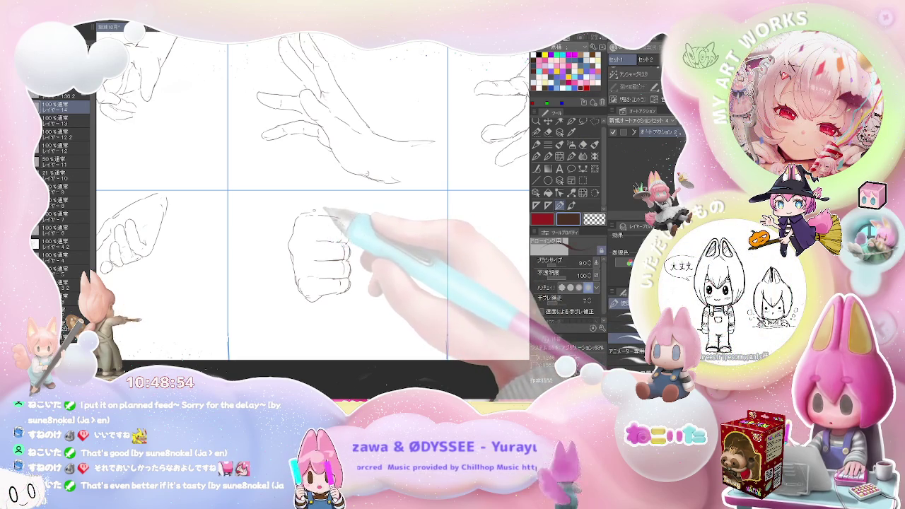
pyautogui.press('e')
pyautogui.press('j')
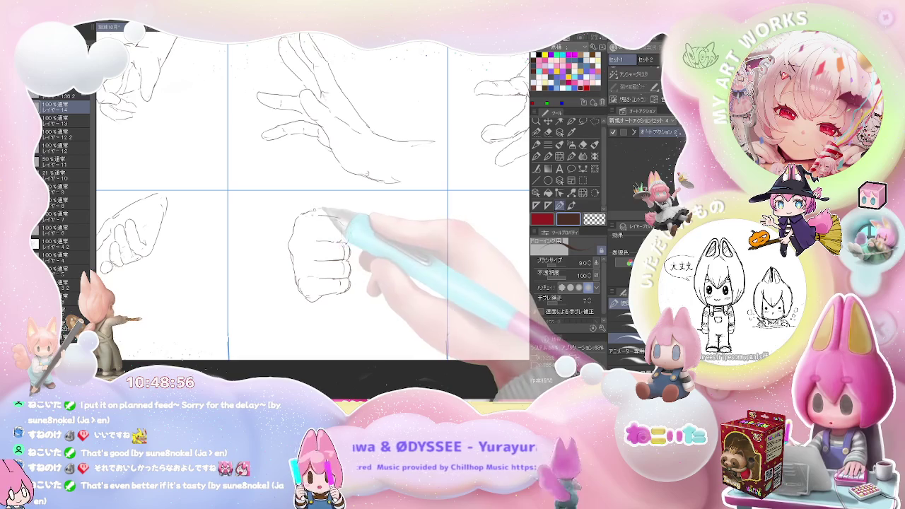
pyautogui.moveTo(320, 192)
pyautogui.mouseDown()
pyautogui.moveTo(320, 212)
pyautogui.moveTo(338, 216)
pyautogui.mouseUp()
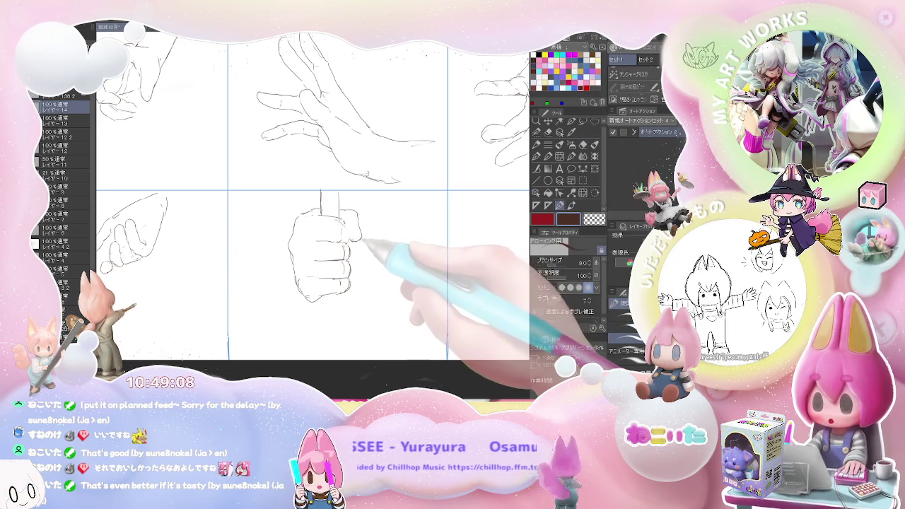
pyautogui.hotkey('ctrl', '-')
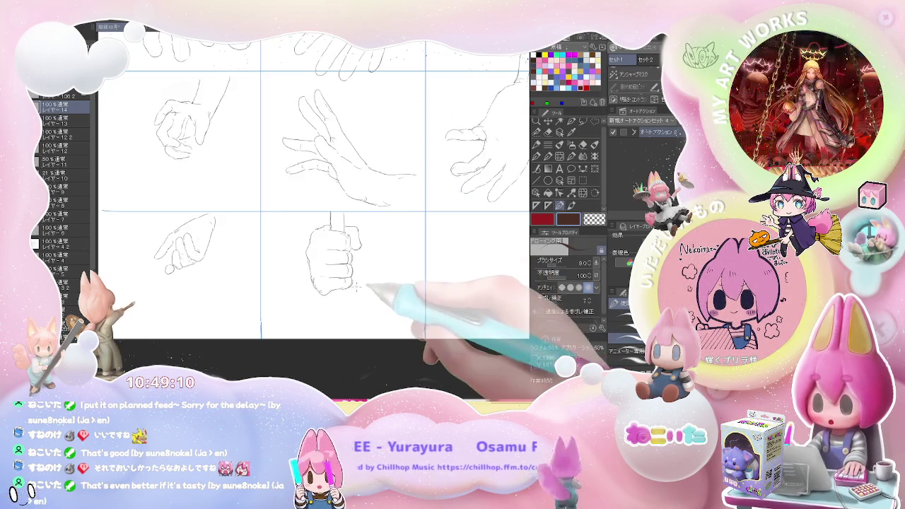
# - Extend the stick line below the fist and zoom to the empty bottom-right cell
pyautogui.moveTo(329, 292); pyautogui.dragTo(330, 310)
pyautogui.hotkey('ctrl', '-')
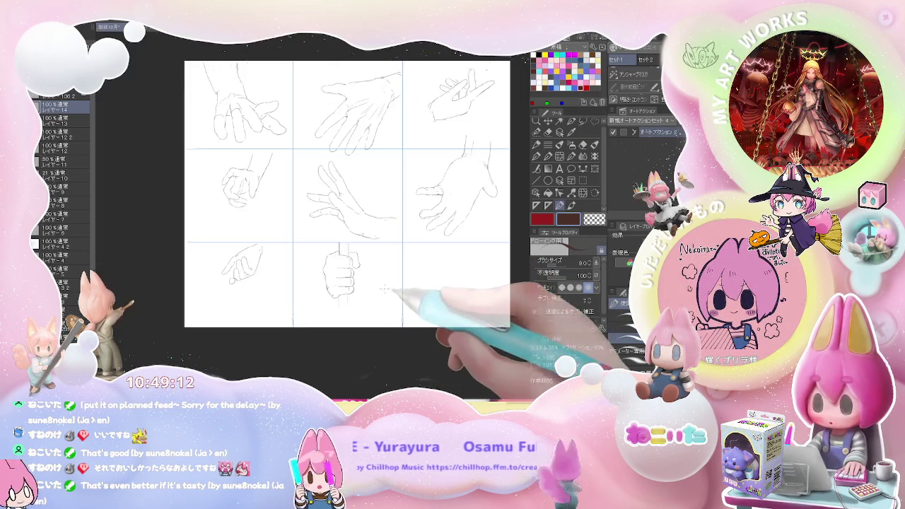
pyautogui.hotkey('ctrl', '+')
pyautogui.hotkey('ctrl', '+')
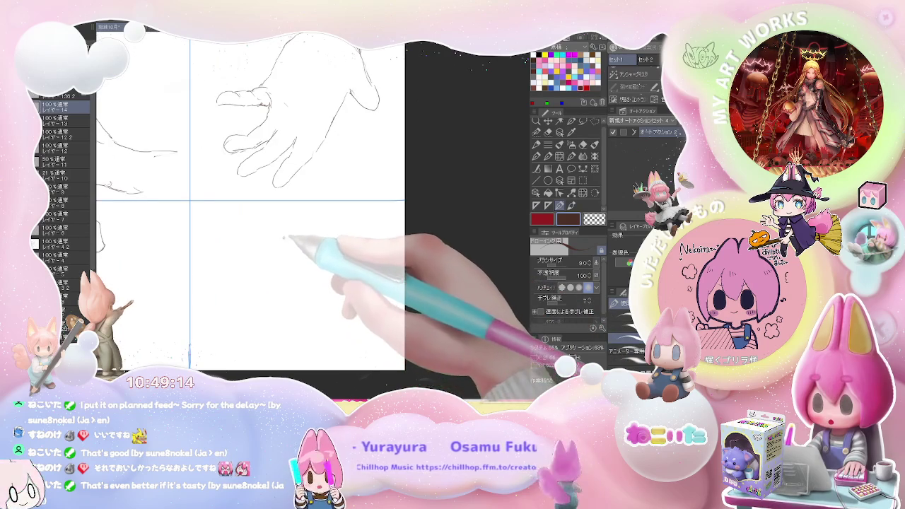
# - Sketch the new hand's outstretched fingers and fingertips in the bottom-right cell
pyautogui.moveTo(274, 237)
pyautogui.mouseDown()
pyautogui.moveTo(256, 253)
pyautogui.moveTo(290, 233)
pyautogui.moveTo(373, 219)
pyautogui.mouseUp()
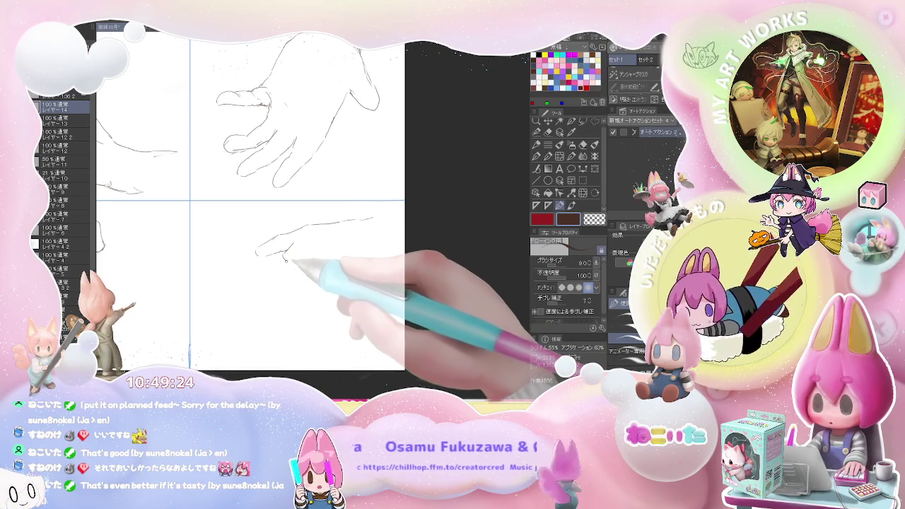
pyautogui.moveTo(298, 249); pyautogui.dragTo(313, 244)
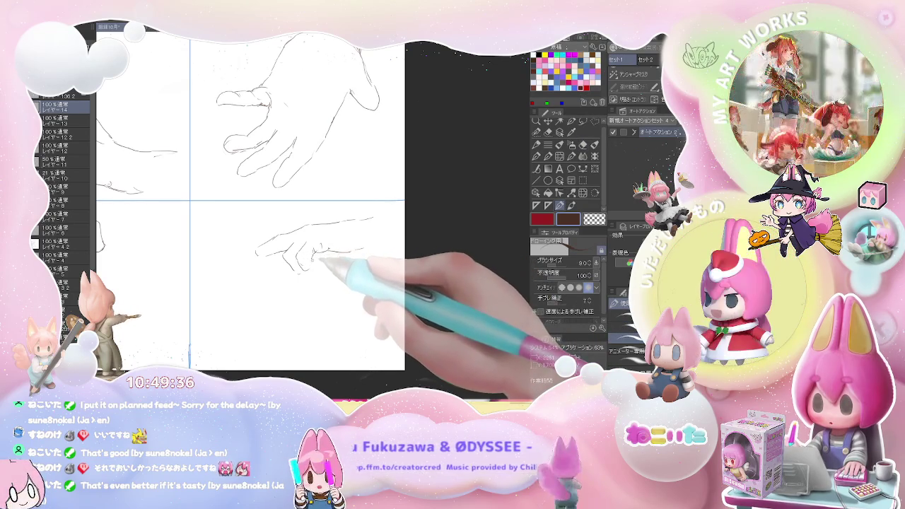
pyautogui.press('e')
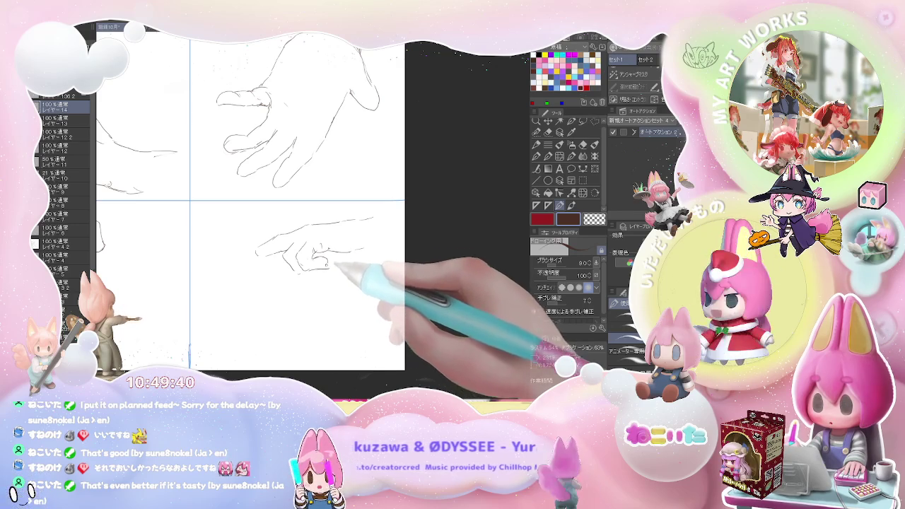
pyautogui.moveTo(321, 249)
pyautogui.mouseDown()
pyautogui.moveTo(307, 272)
pyautogui.moveTo(279, 267)
pyautogui.mouseUp()
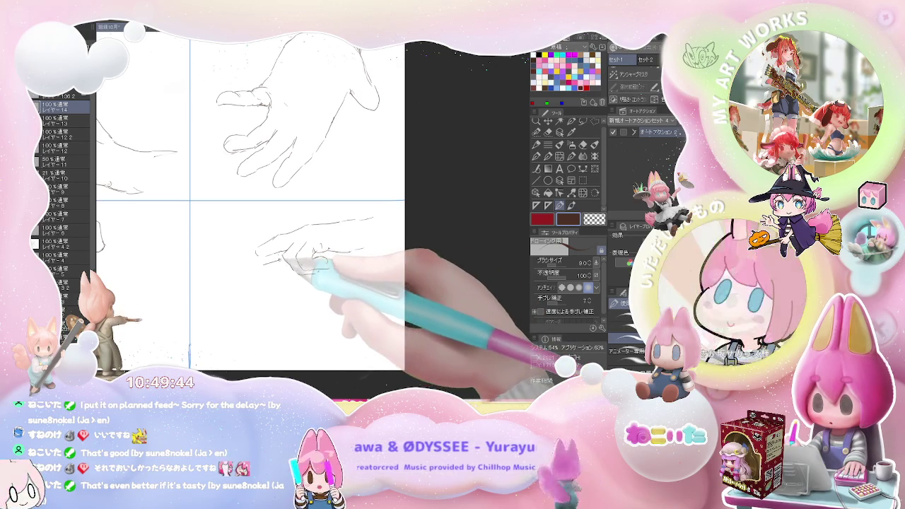
pyautogui.moveTo(293, 279); pyautogui.dragTo(261, 262)
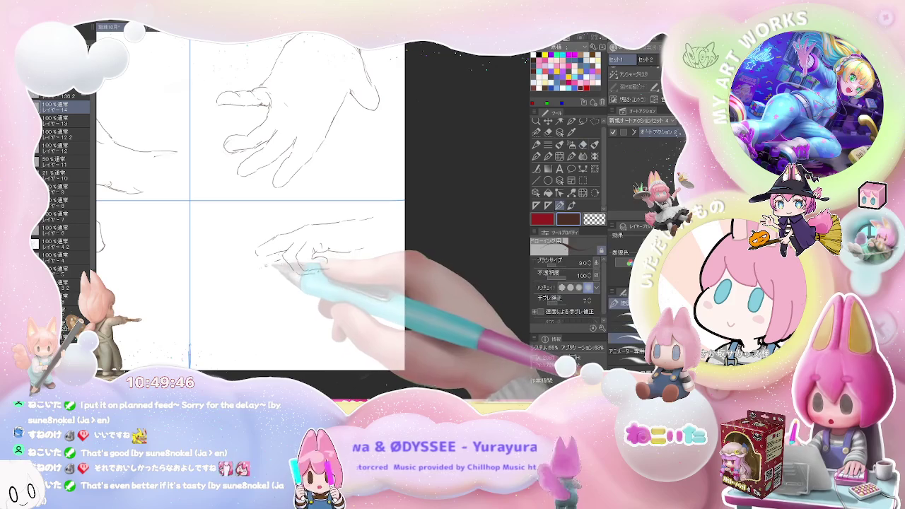